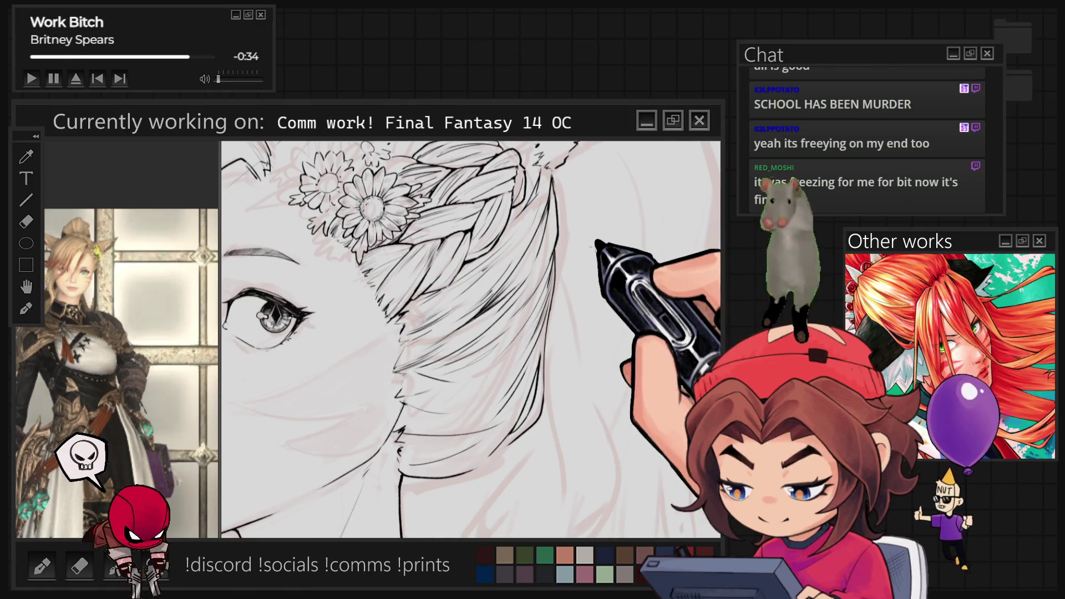
# Step: Shrink the brush and zoom in on the girl's face for fine detail inking
pyautogui.hotkey('ctrl', '0')
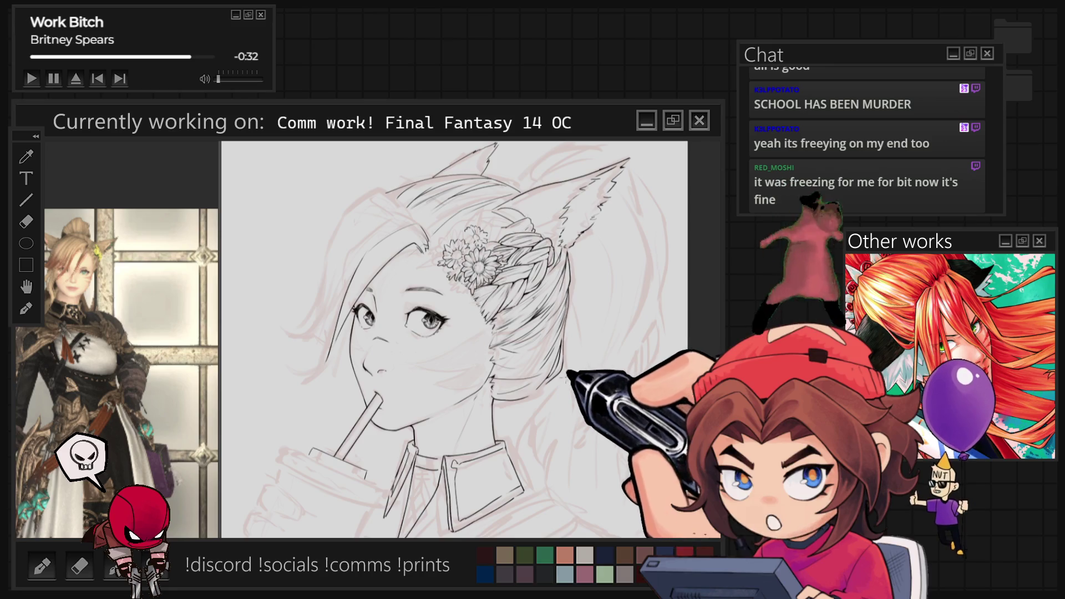
pyautogui.scroll(3, 560, 382)
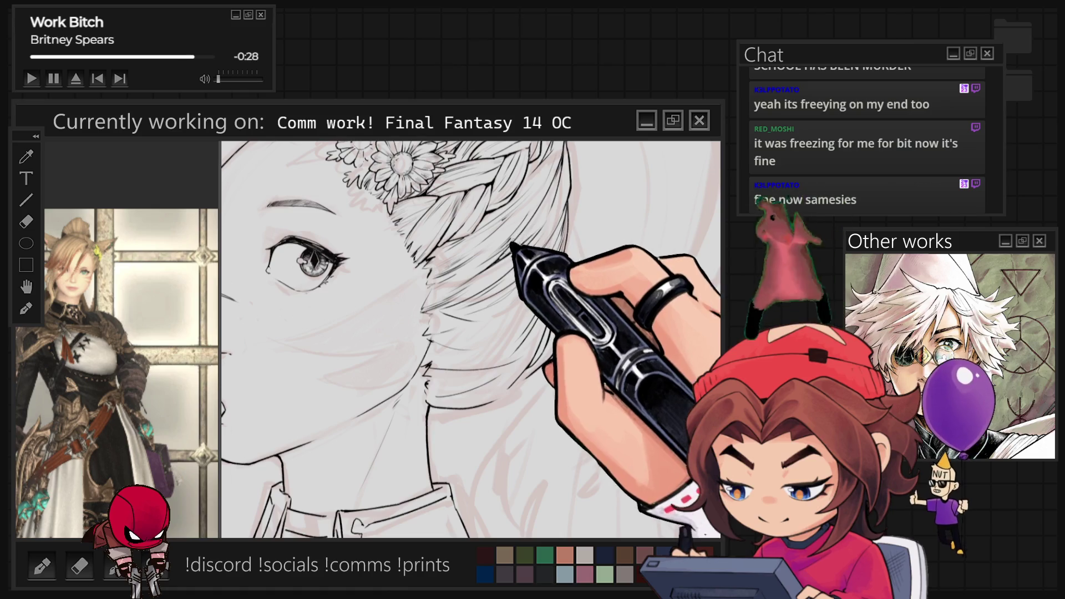
pyautogui.scroll(3, 499, 266)
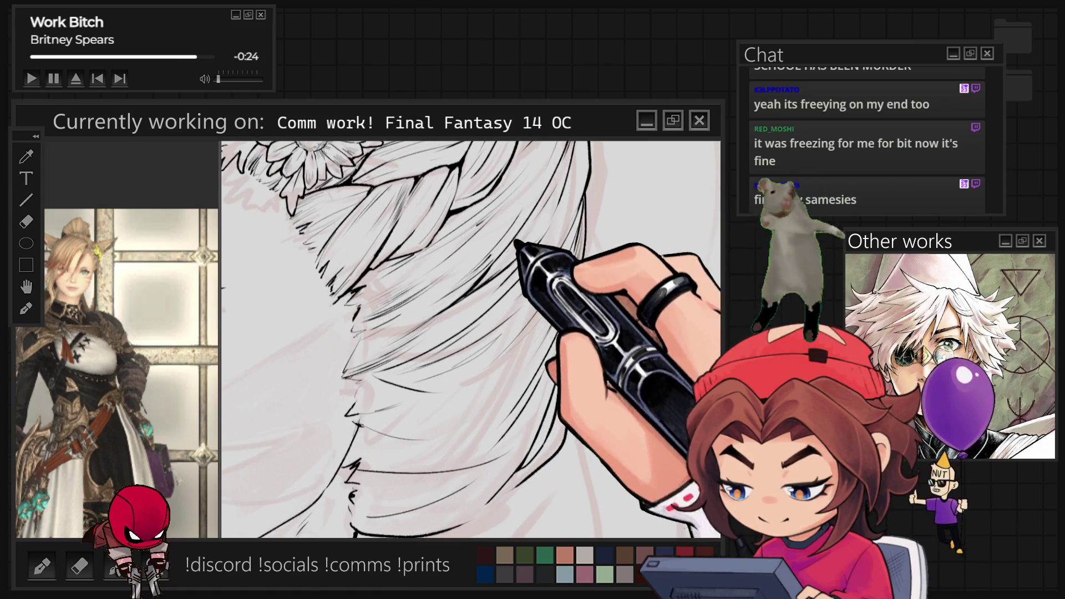
pyautogui.scroll(-3, 470, 339)
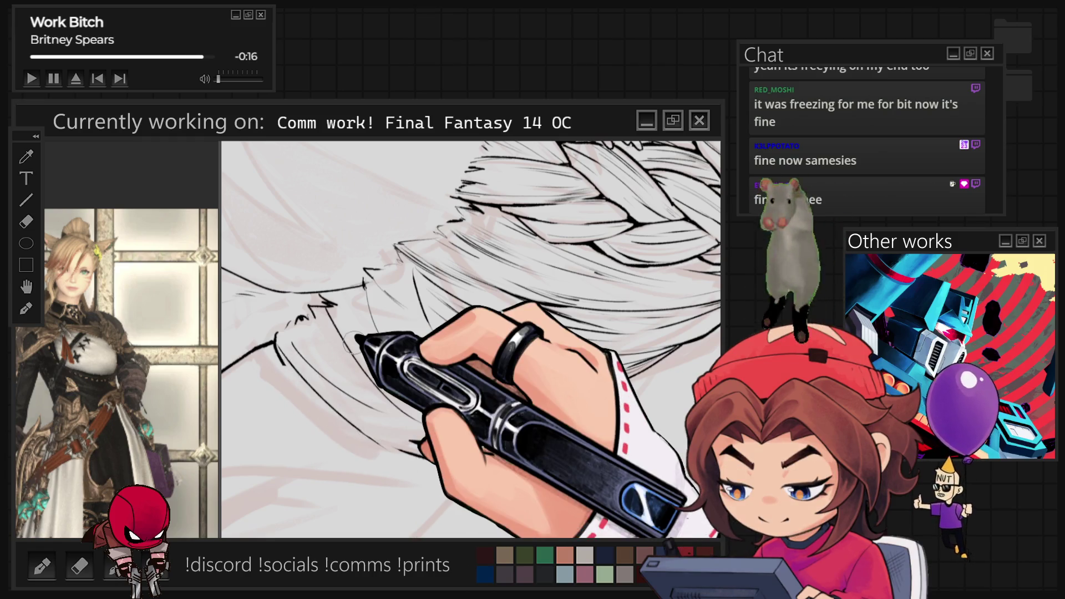
pyautogui.hotkey('ctrl', '0')
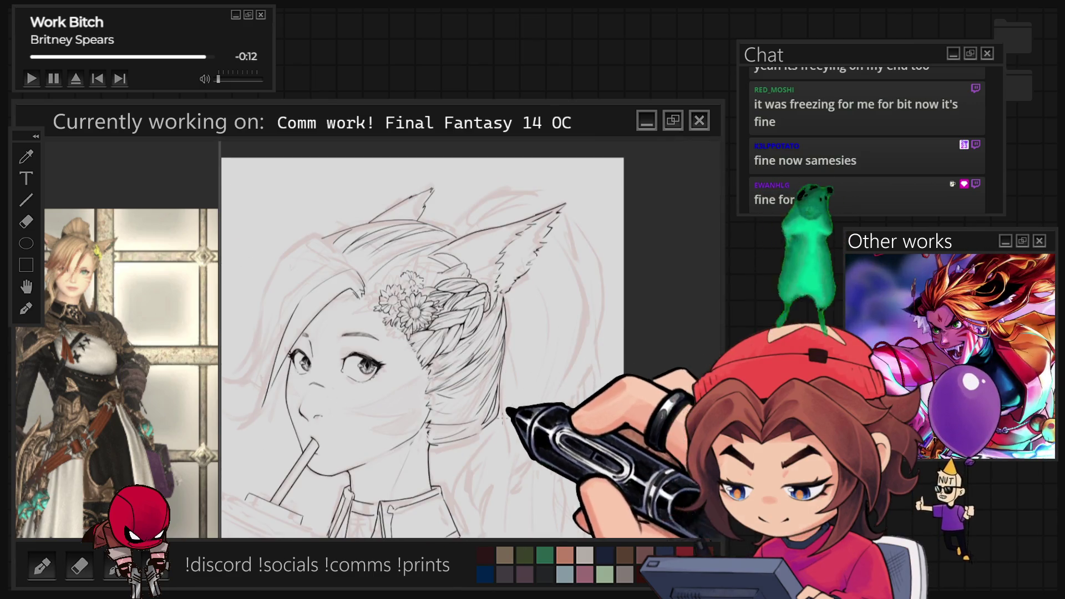
pyautogui.scroll(1, 498, 474)
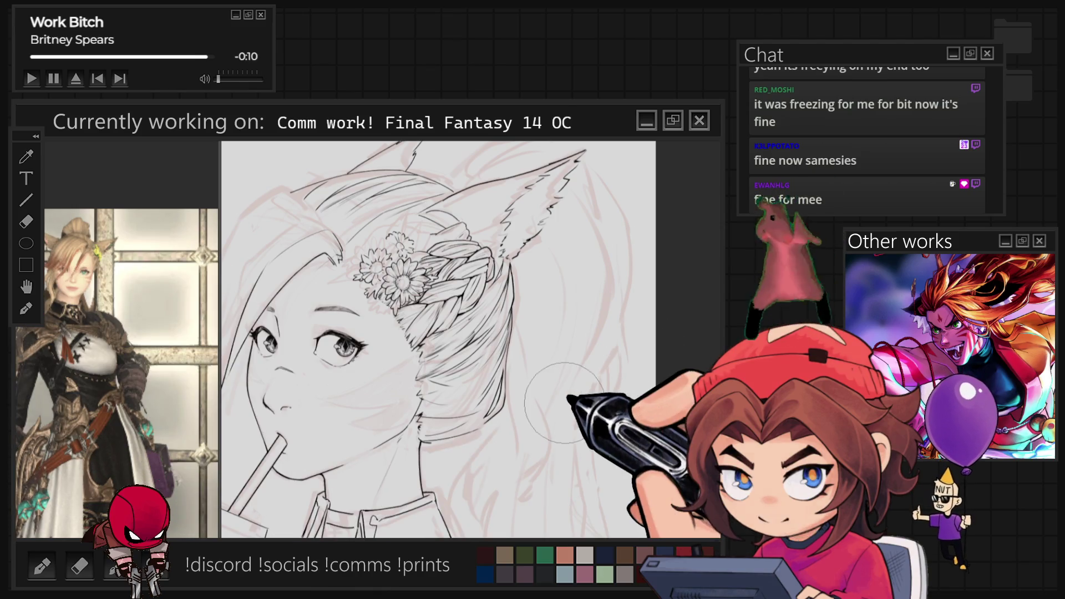
pyautogui.press('[')
pyautogui.press('[')
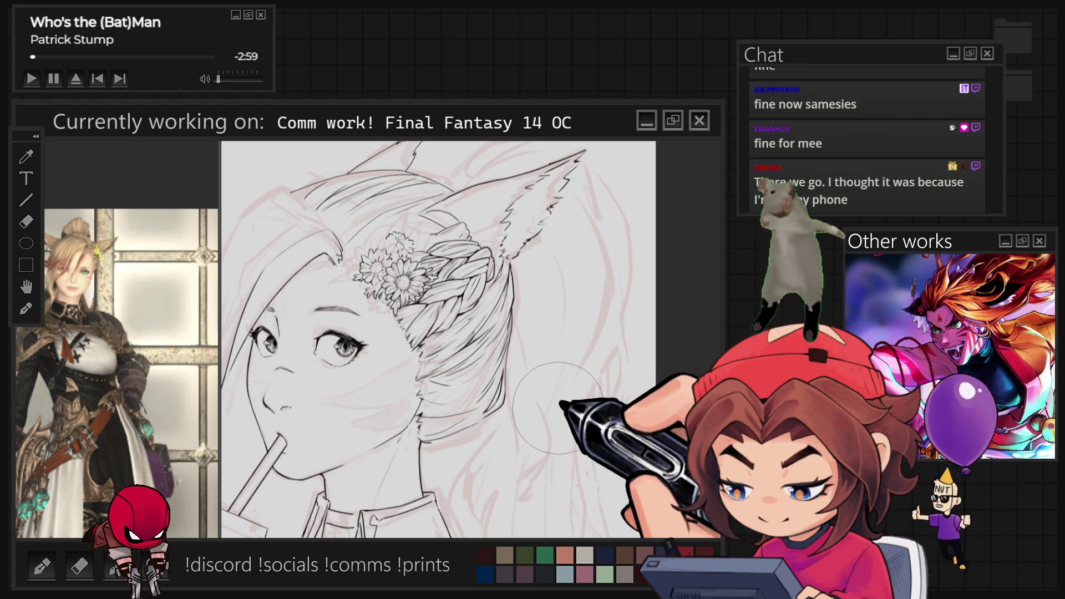
pyautogui.scroll(3, 343, 275)
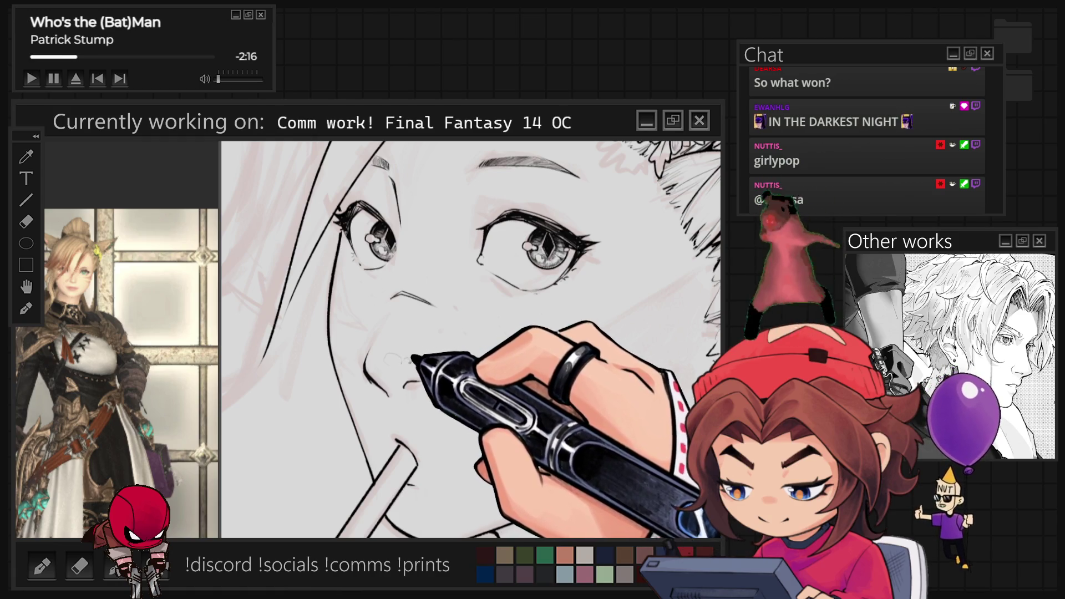
# Step: Ink a short line beside the nose, briefly tilting the view before straightening it again
pyautogui.moveTo(386, 359); pyautogui.dragTo(410, 360)
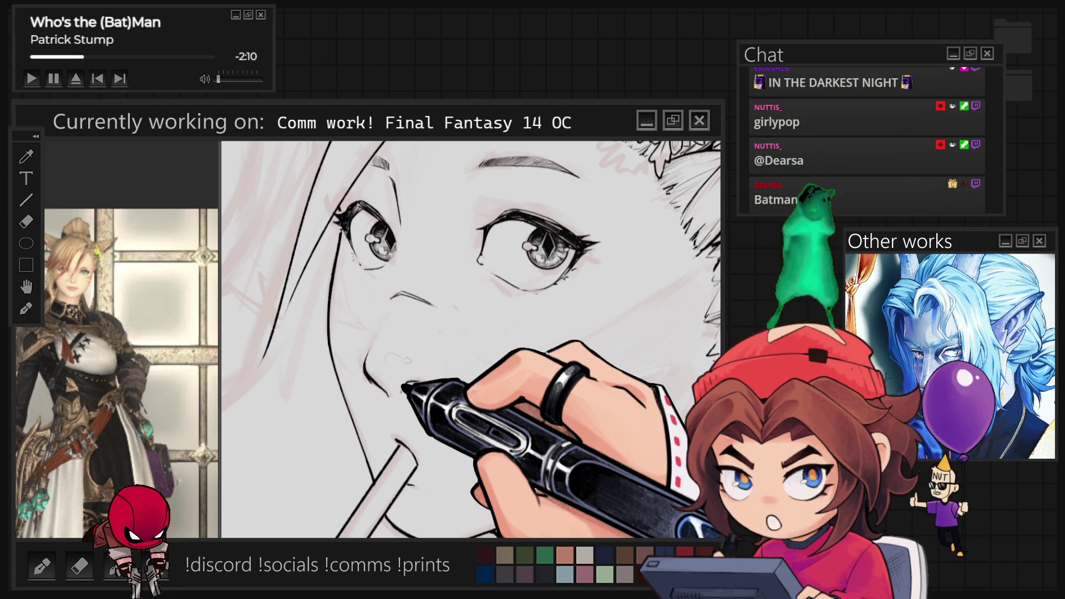
pyautogui.scroll(-3, 407, 359)
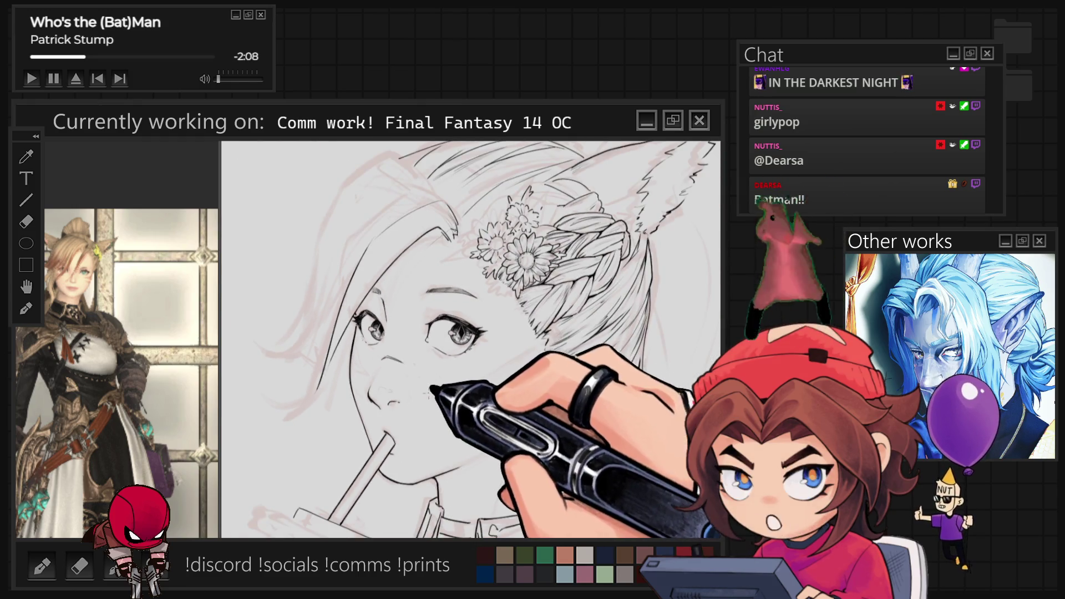
pyautogui.scroll(3, 431, 390)
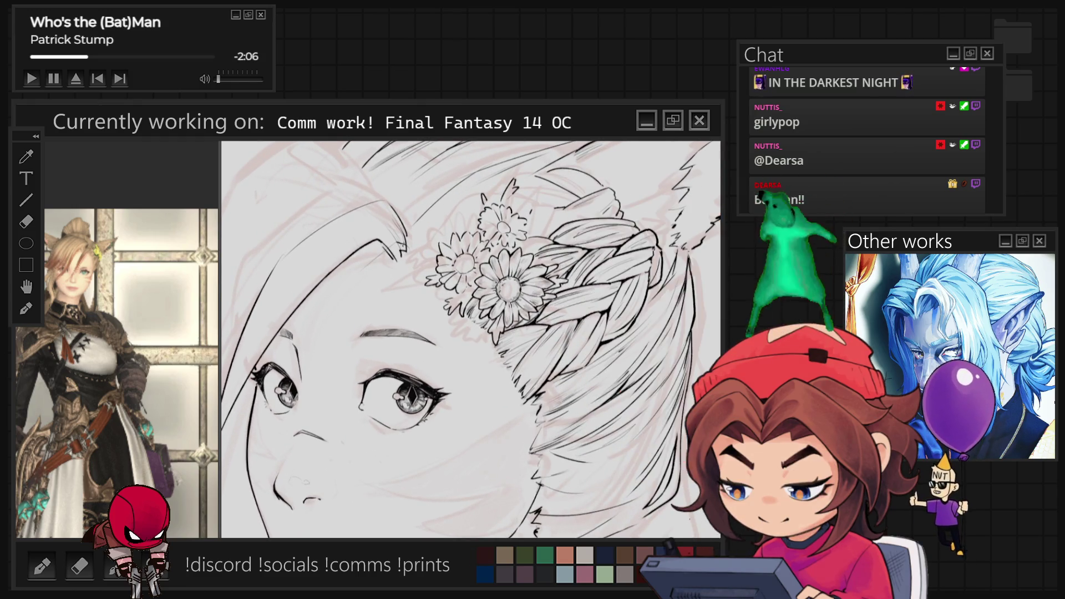
pyautogui.press('-')
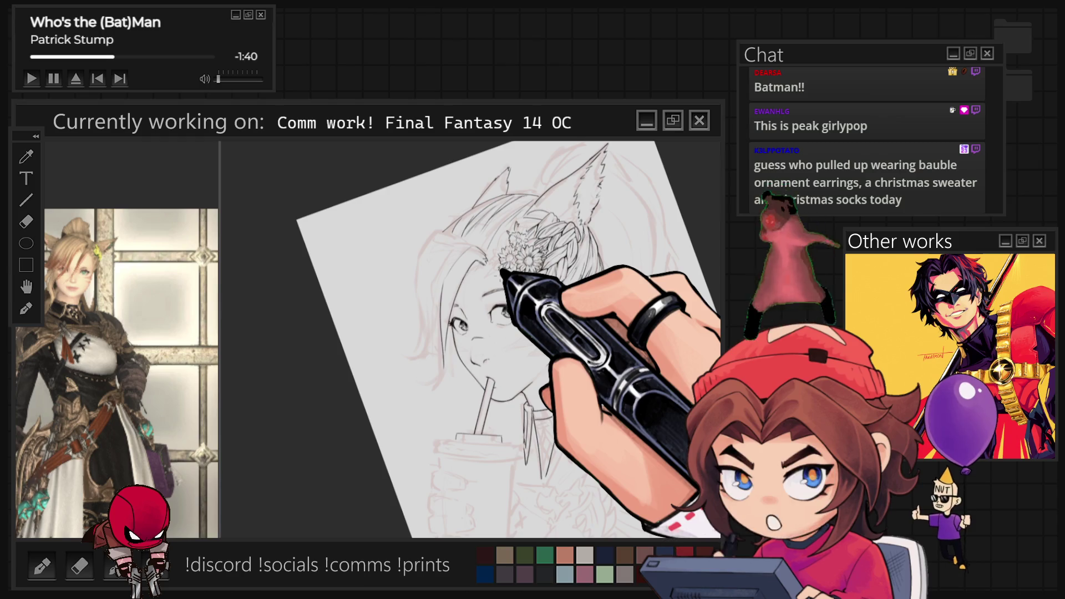
pyautogui.hotkey('ctrl', '@')
# Step: Zoom in and tilt the canvas to a comfortable angle for inking the daisies and braid
pyautogui.scroll(3, 471, 338)
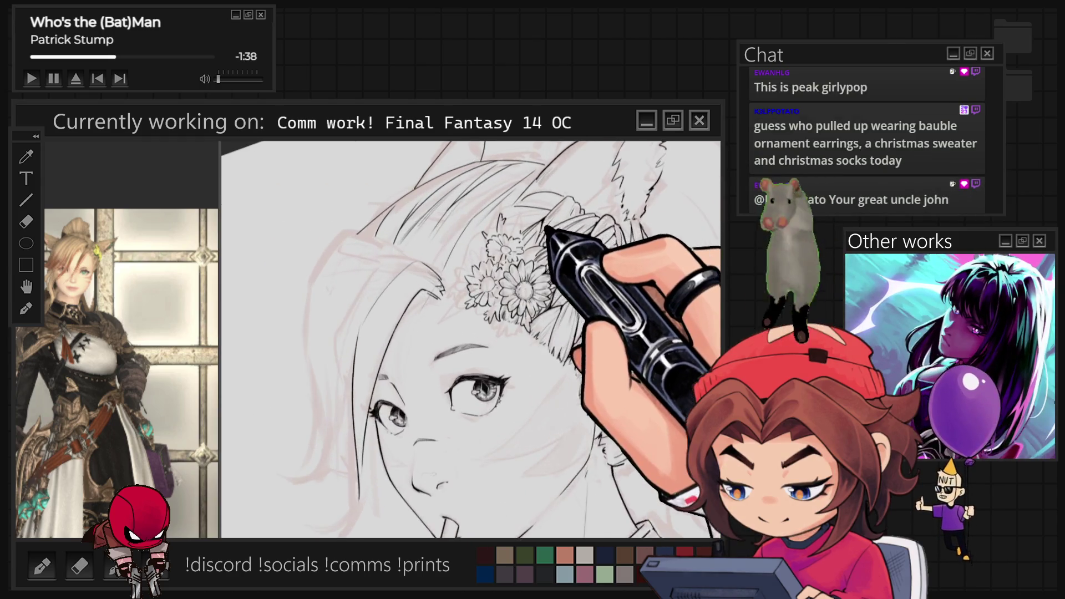
pyautogui.scroll(4, 546, 229)
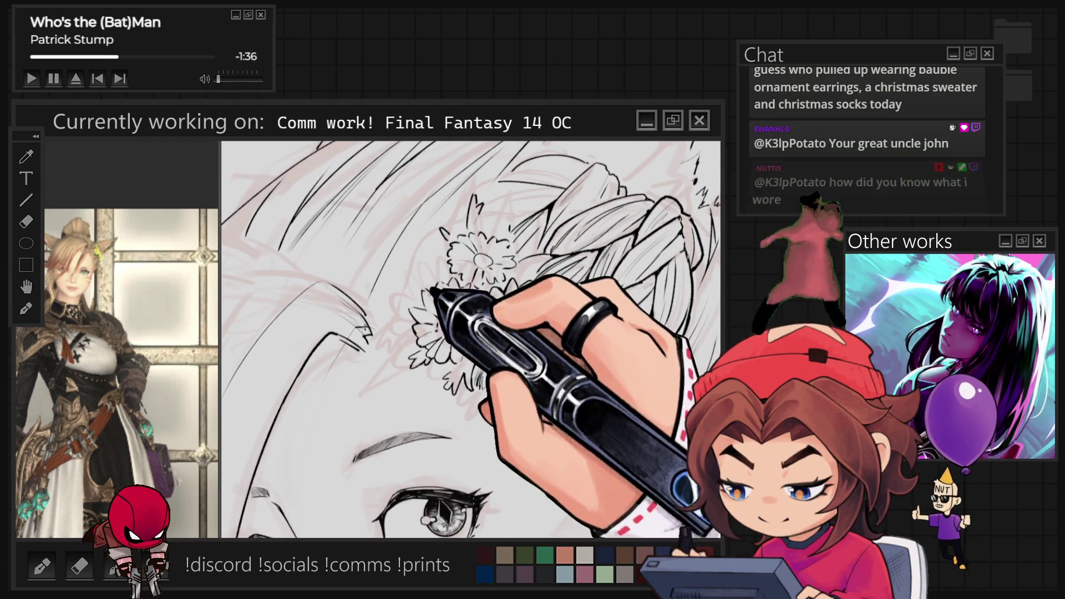
pyautogui.scroll(2, 599, 350)
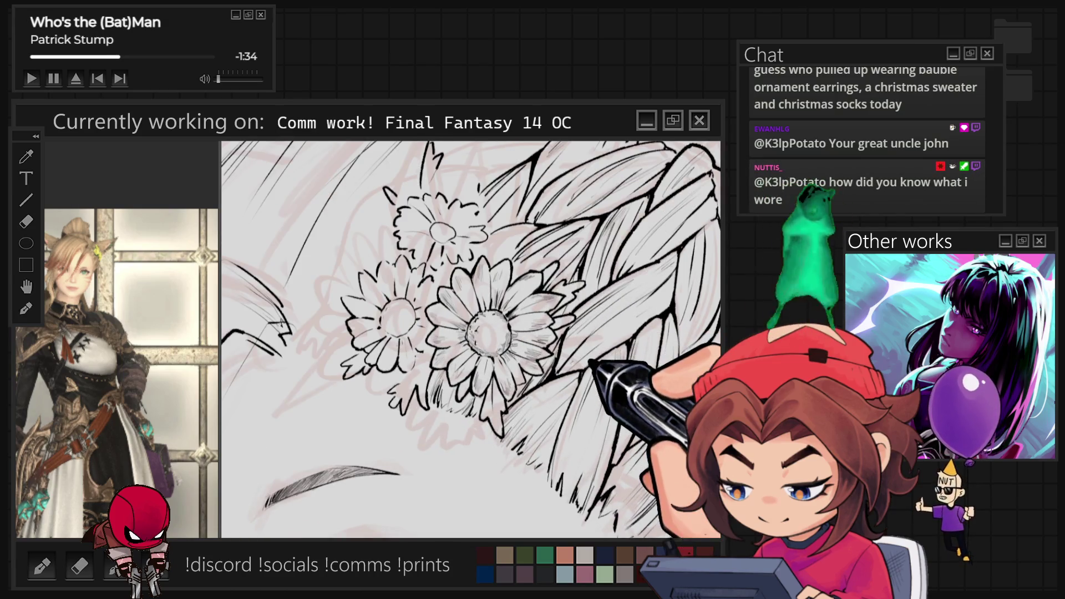
pyautogui.moveTo(590, 363); pyautogui.dragTo(499, 333)
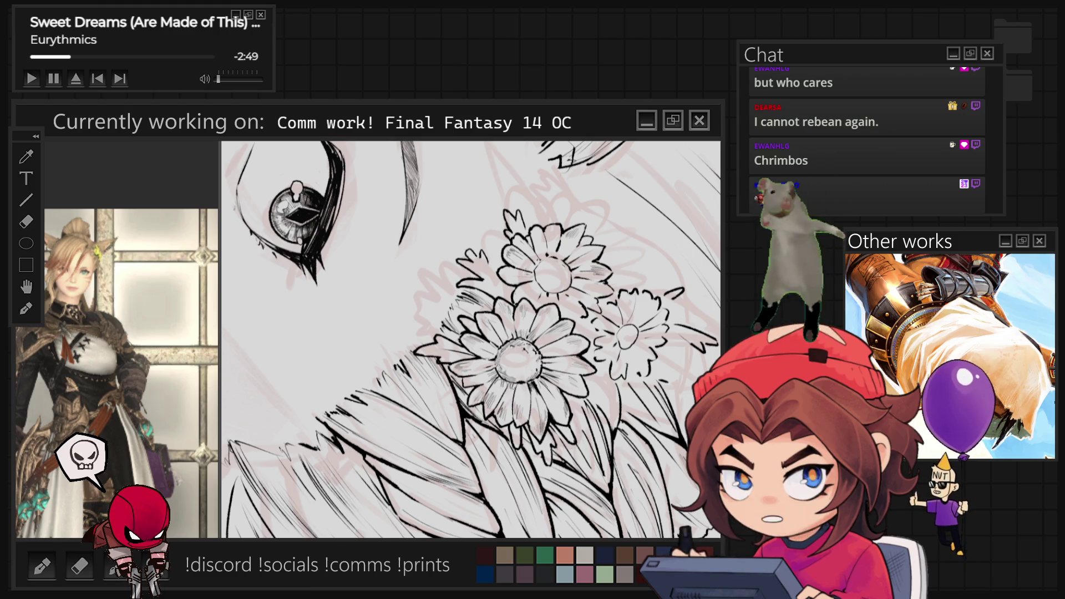
# Step: Reset the canvas rotation so the face is upright again
pyautogui.press('Home')
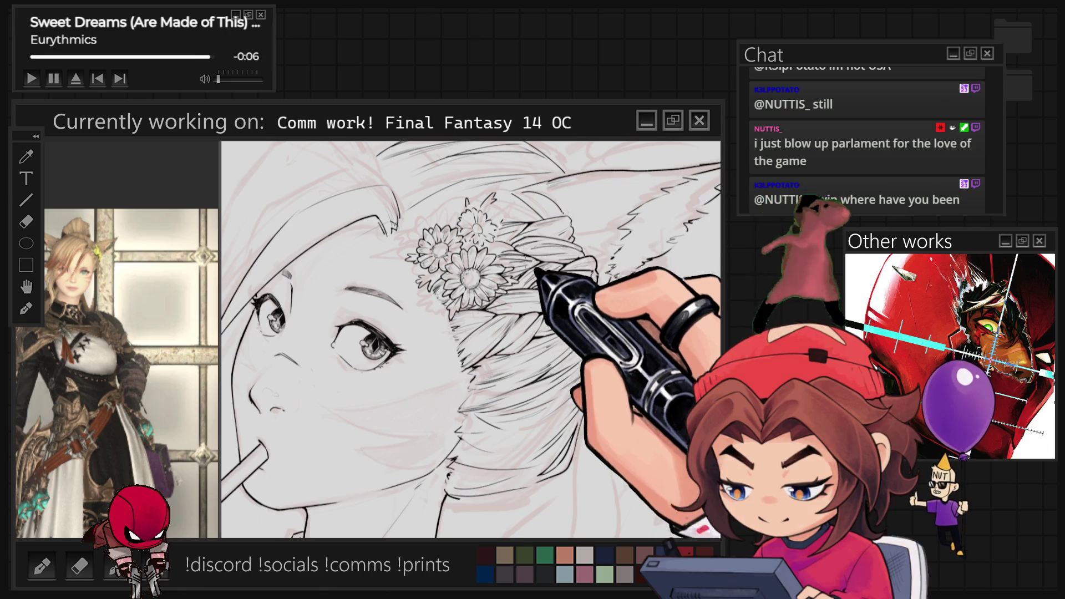
# Step: Rotate the canvas so the face sits level for inking the remaining daisies
pyautogui.press('-')
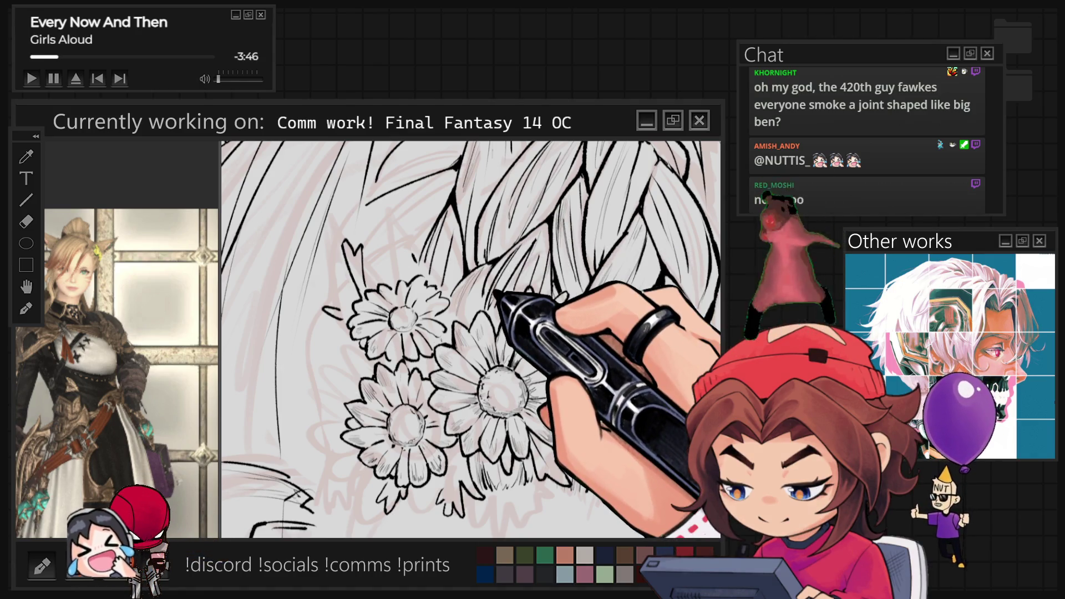
# Step: Zoom out to check the whole head with the inked daisy cluster
pyautogui.scroll(-5, 471, 340)
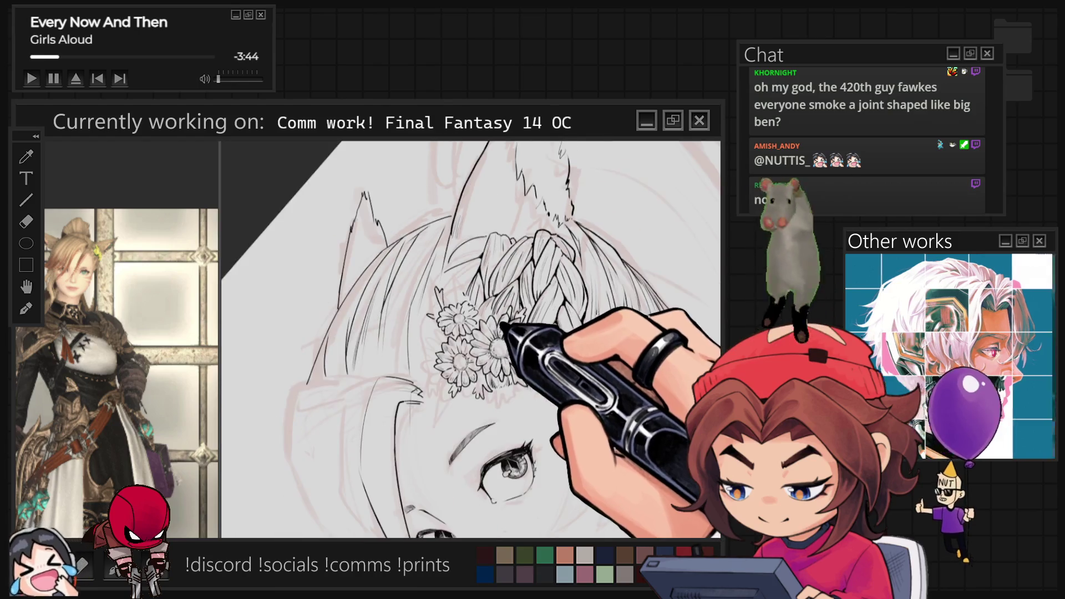
# Step: Zoom in on the eye to ink its lashes and eyebrow, then zoom out to both eyes
pyautogui.scroll(5, 470, 339)
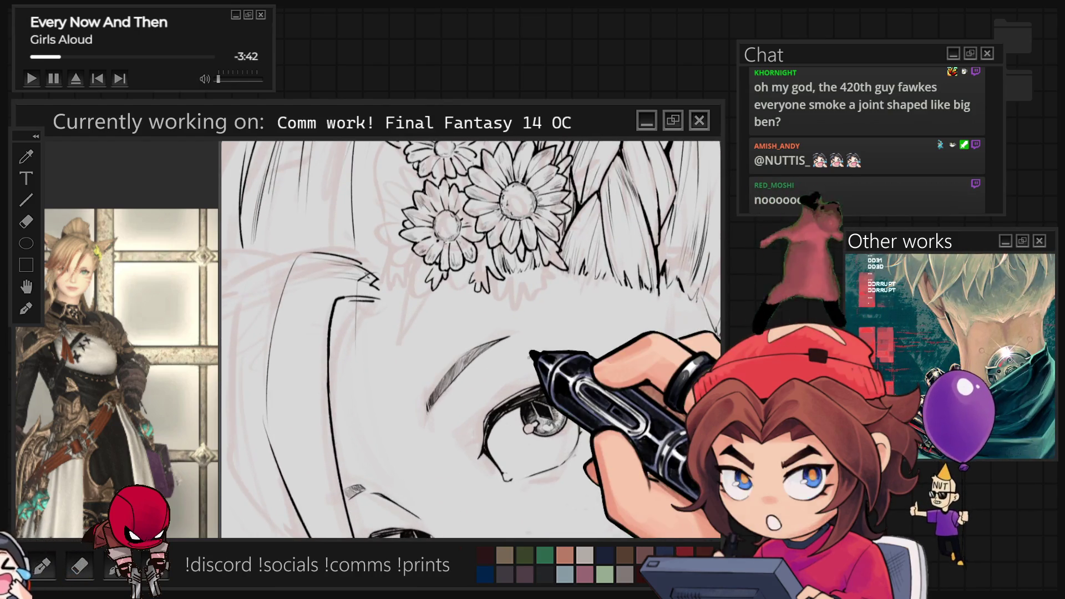
pyautogui.scroll(2, 470, 339)
pyautogui.scroll(3, 470, 340)
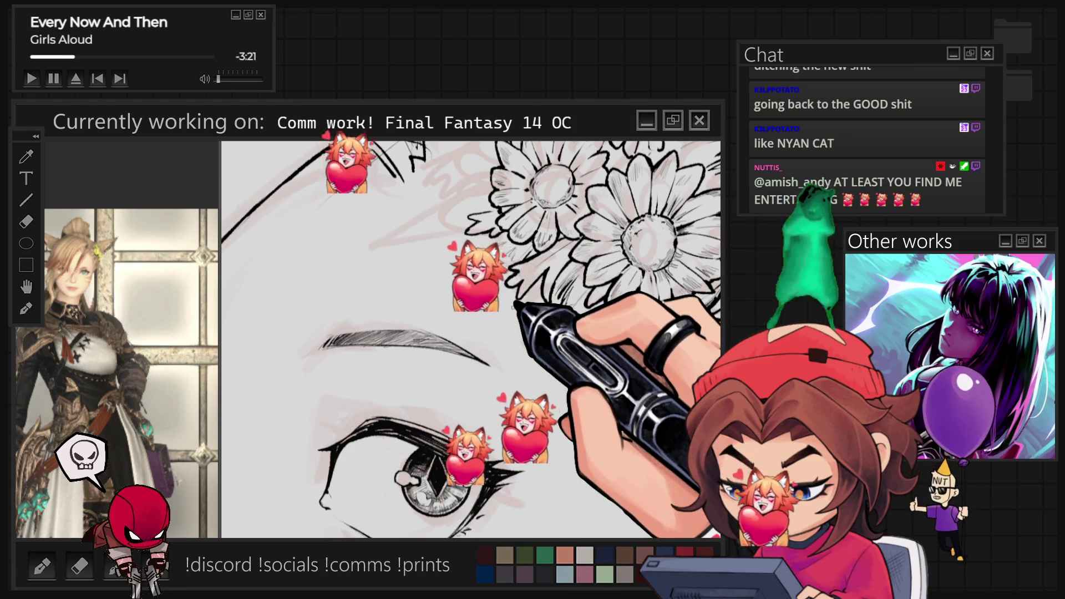
pyautogui.hotkey('ctrl', '-')
pyautogui.hotkey('ctrl', '-')
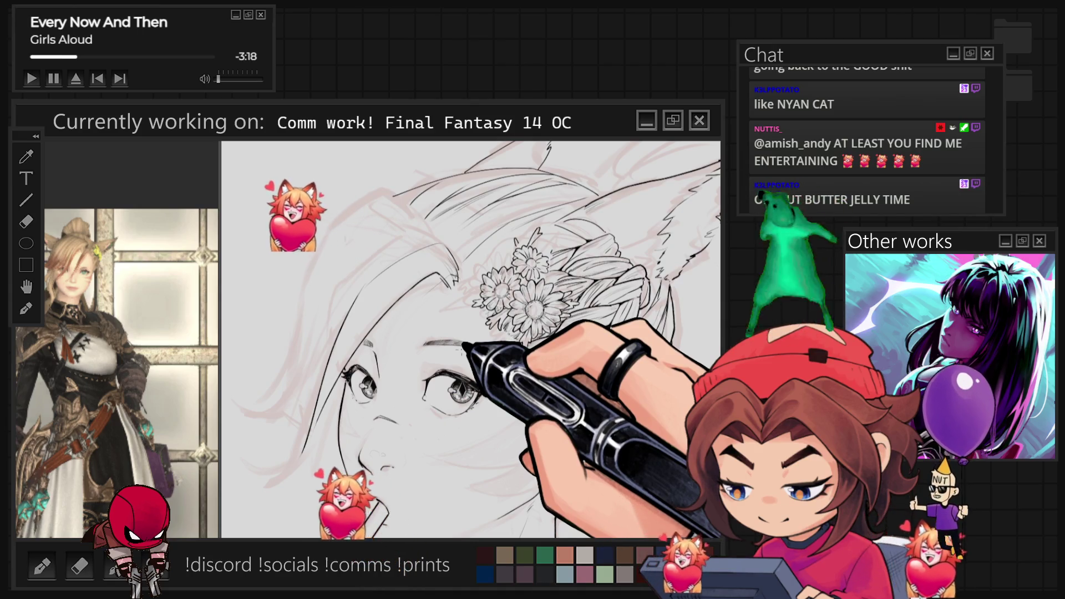
# Step: Zoom in on the eye, flowers and braid, and flip the canvas upside down
pyautogui.hotkey('ctrl', '-')
pyautogui.hotkey('ctrl', '+')
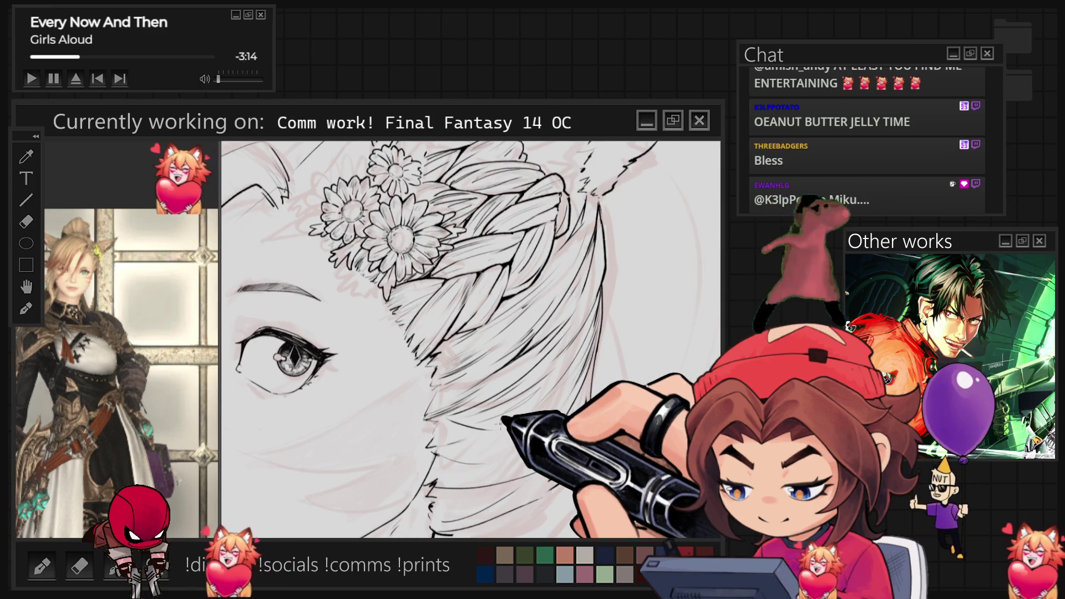
pyautogui.press('r')
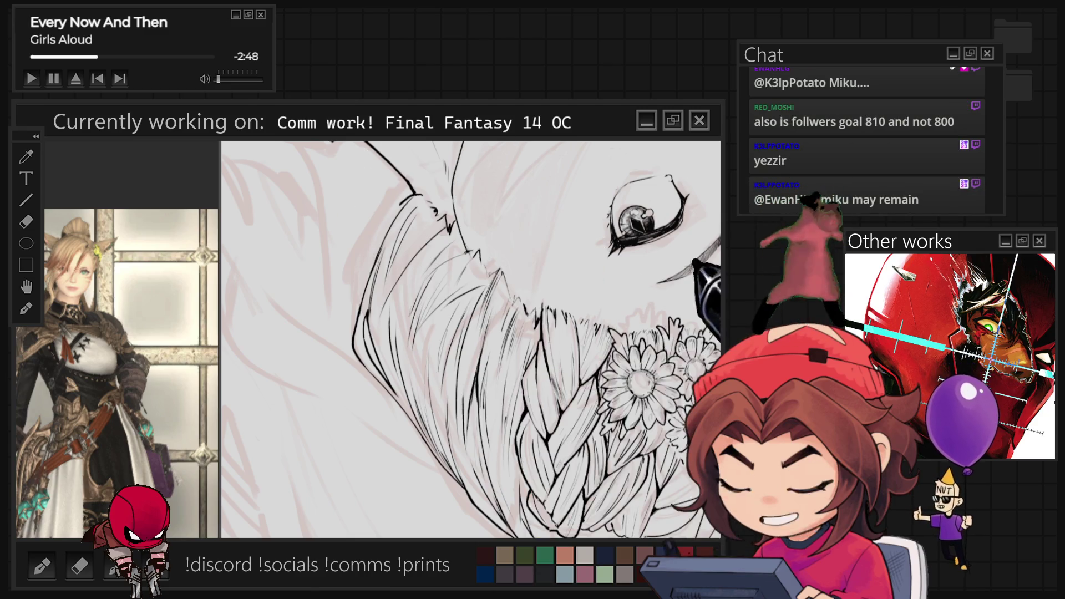
# Step: Turn the canvas back upright to finish the braid lineart
pyautogui.hotkey('ctrl', '0')
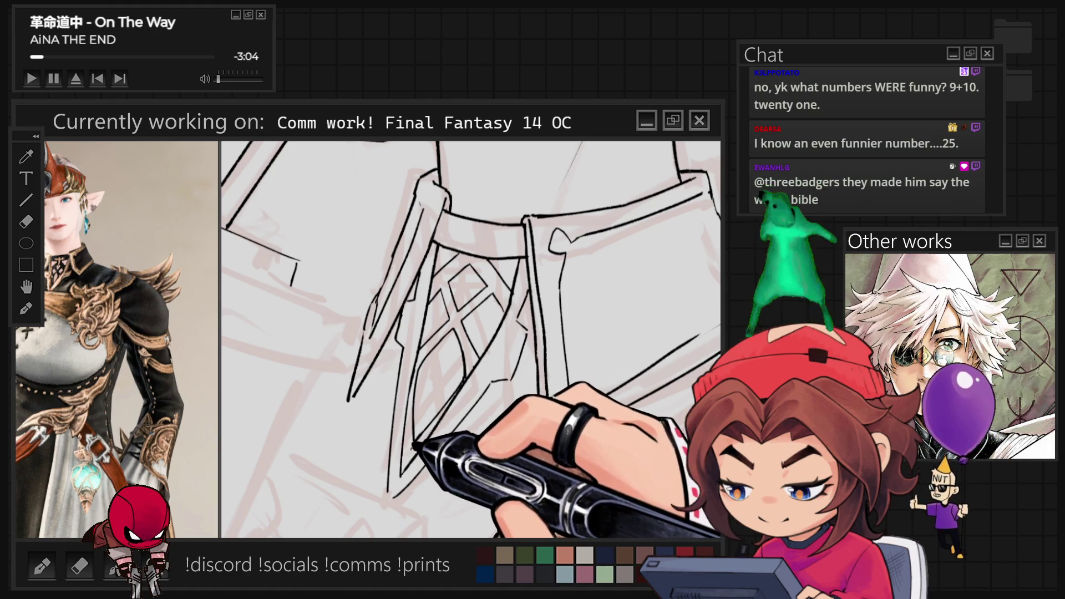
# Step: Thicken the X-shaped tie lattice with a bold black ink stroke
pyautogui.moveTo(461, 313); pyautogui.dragTo(467, 371)
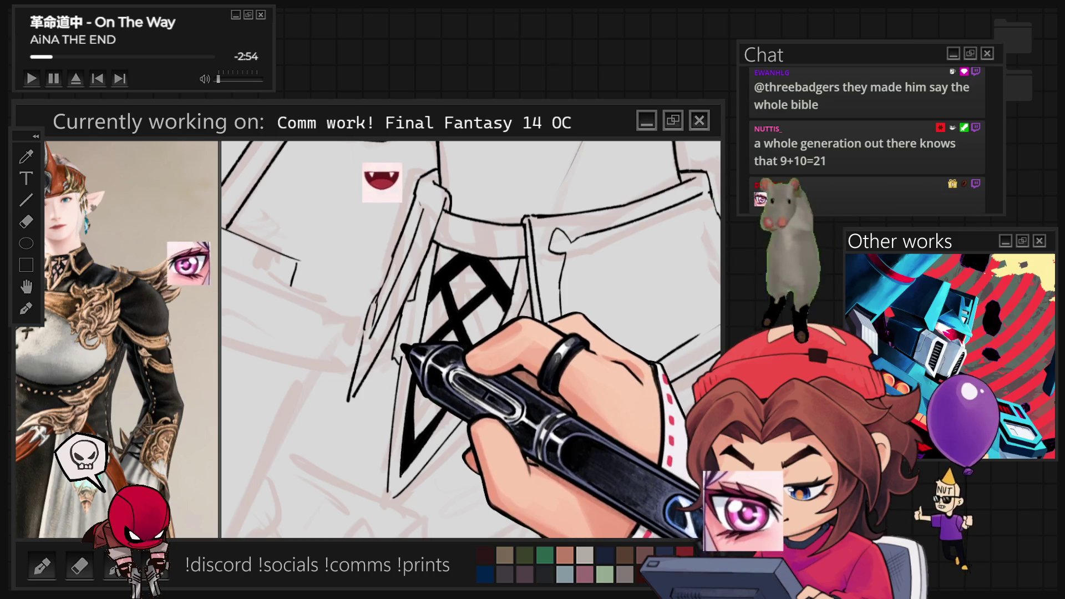
# Step: Fill the collar's tie knot solid black with the inking brush
pyautogui.scroll(-2, 470, 340)
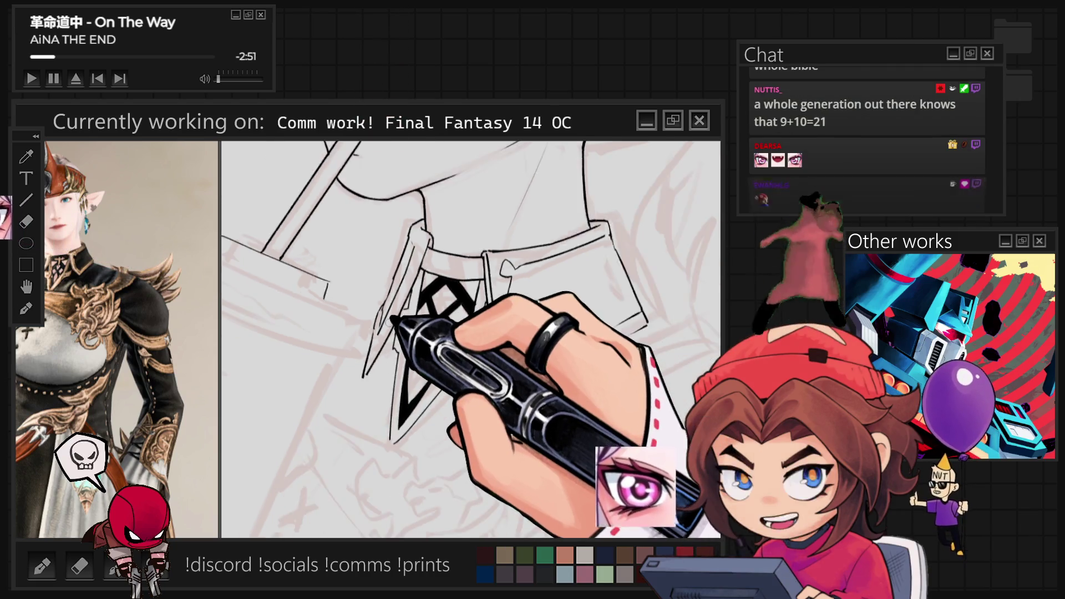
pyautogui.scroll(-3, 422, 316)
pyautogui.scroll(3, 416, 327)
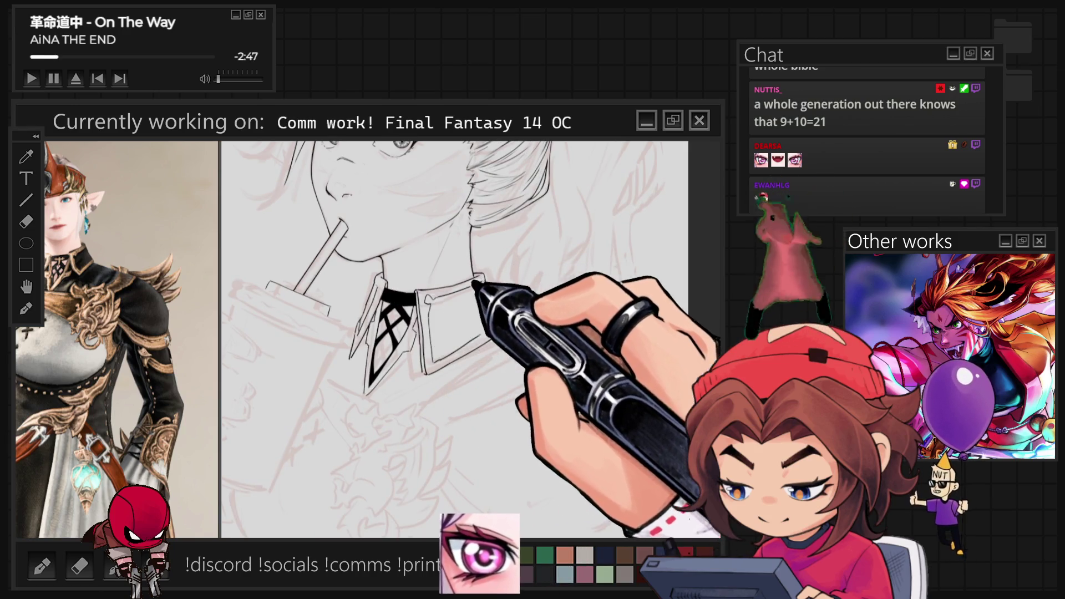
pyautogui.scroll(3, 399, 291)
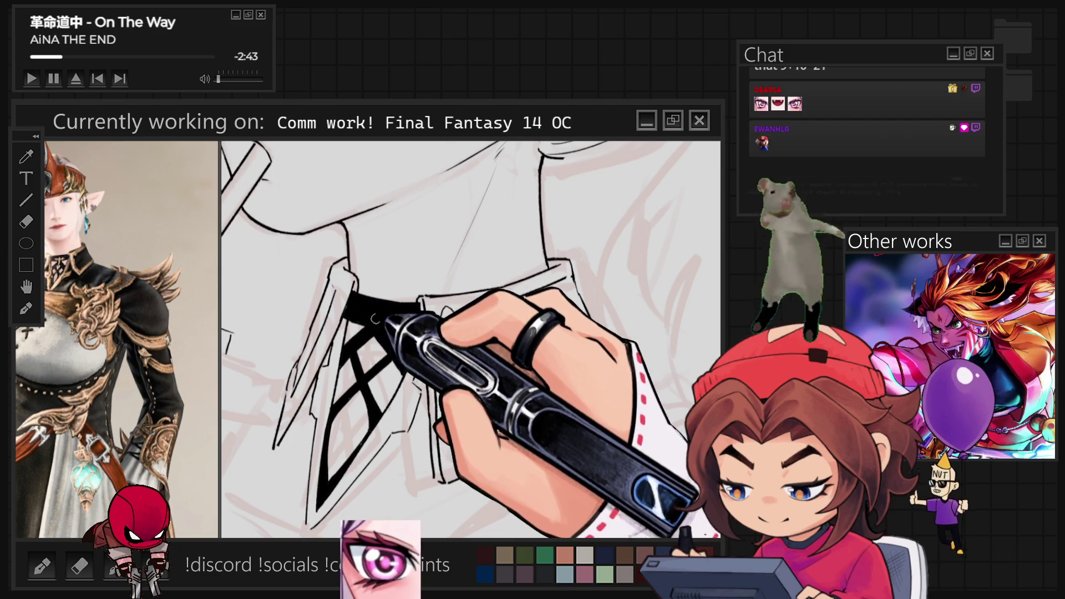
pyautogui.moveTo(371, 314); pyautogui.dragTo(372, 336)
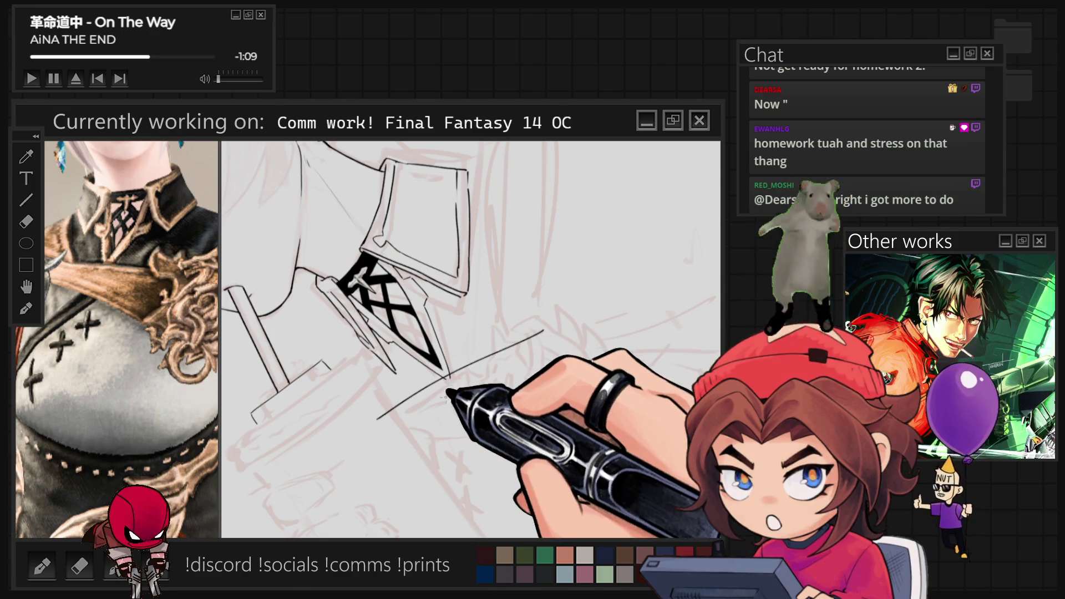
# Step: Ink long black strokes from below the collar down the torso's front outline
pyautogui.moveTo(554, 324)
pyautogui.mouseDown()
pyautogui.moveTo(416, 380)
pyautogui.moveTo(392, 416)
pyautogui.moveTo(363, 431)
pyautogui.moveTo(428, 440)
pyautogui.mouseUp()
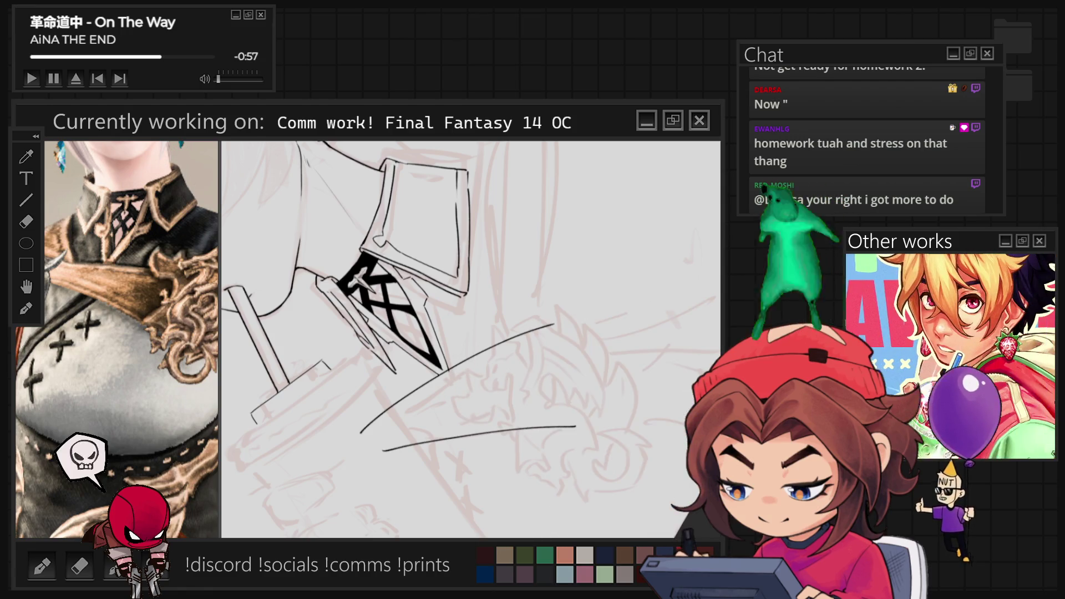
pyautogui.hotkey('ctrl', '0')
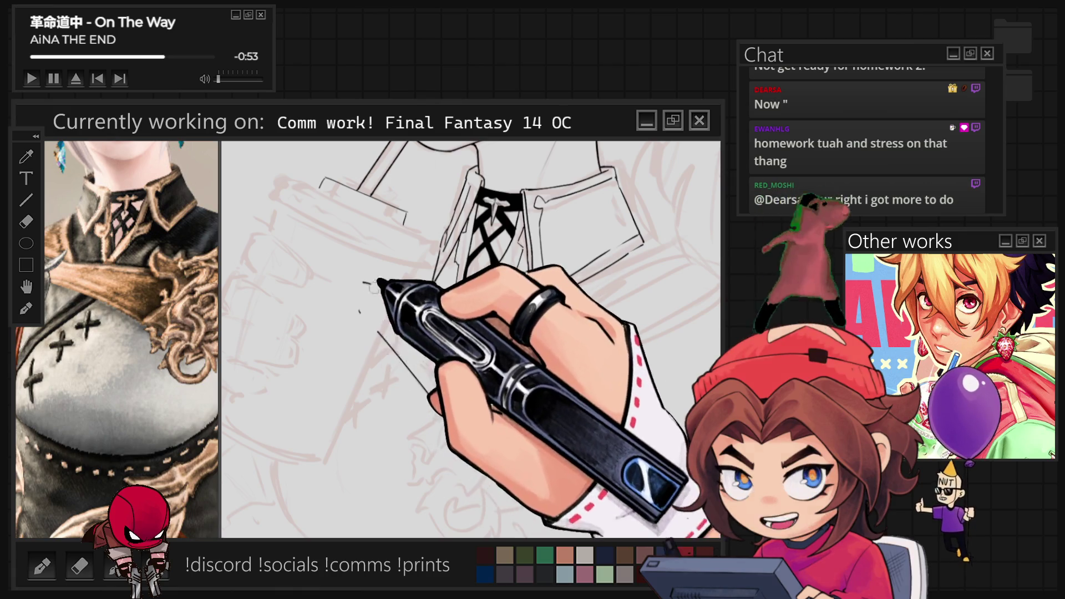
pyautogui.moveTo(354, 249)
pyautogui.mouseDown()
pyautogui.moveTo(510, 391)
pyautogui.moveTo(439, 377)
pyautogui.moveTo(445, 285)
pyautogui.mouseUp()
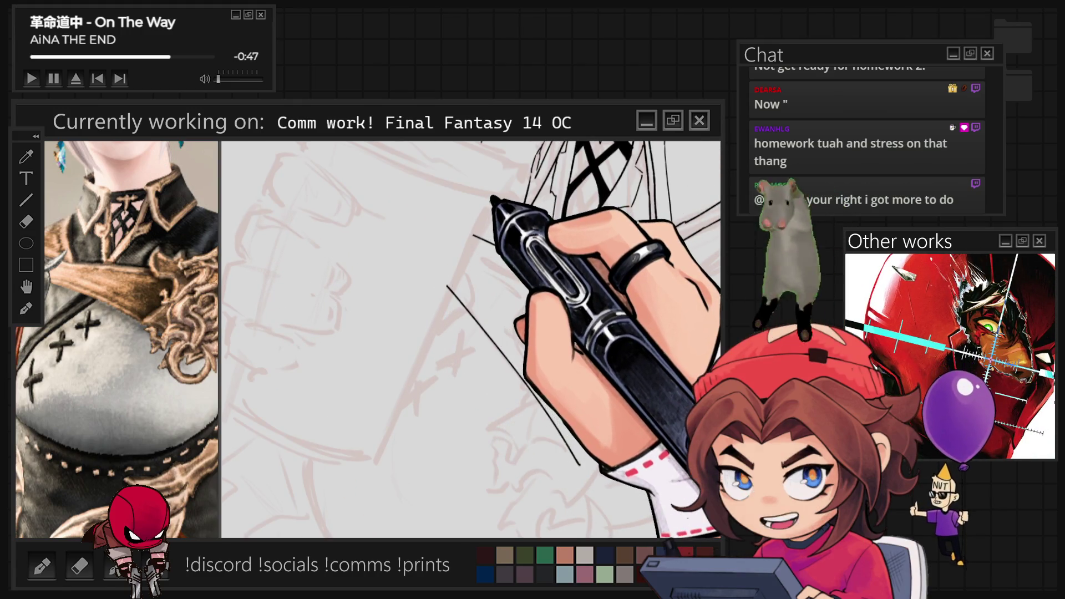
pyautogui.moveTo(491, 200); pyautogui.dragTo(375, 460)
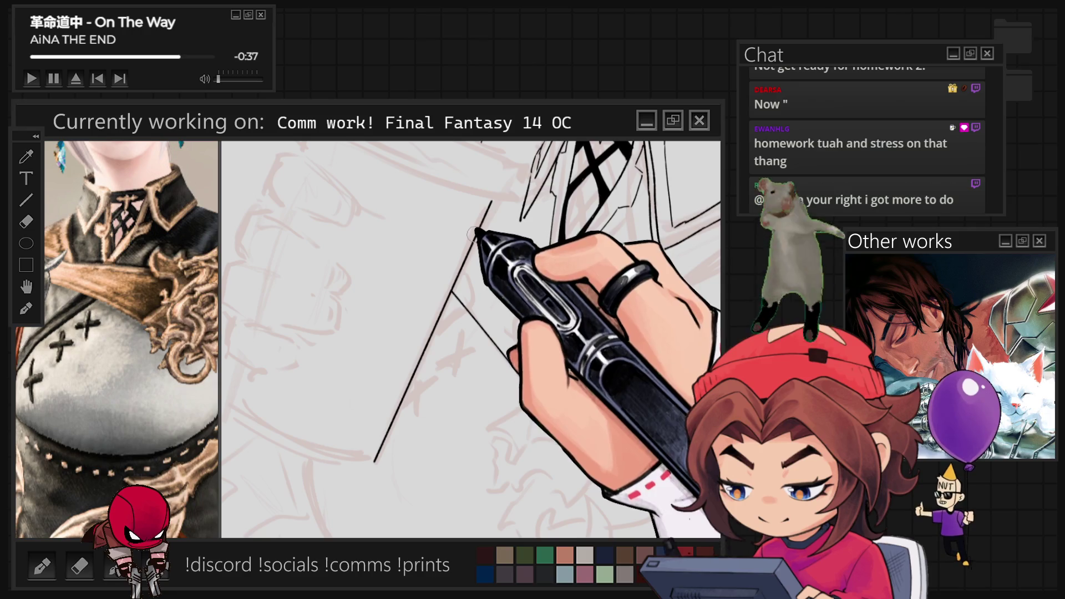
pyautogui.scroll(-5, 471, 234)
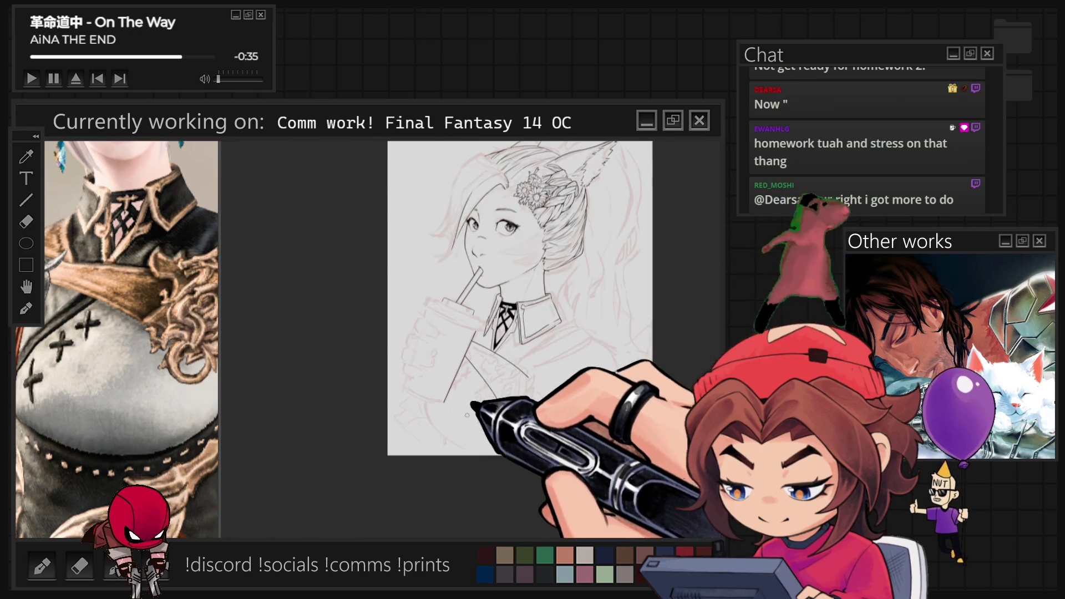
# Step: Ink the daisies and braided hair in bold black, briefly mirroring the view to check the flowers
pyautogui.scroll(2, 467, 415)
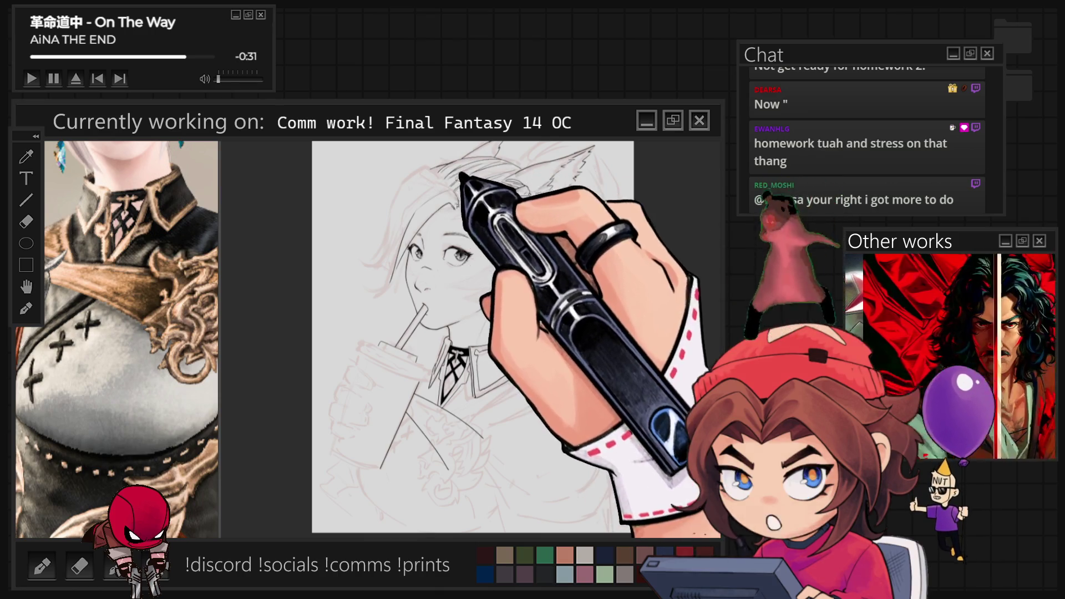
pyautogui.scroll(4, 472, 339)
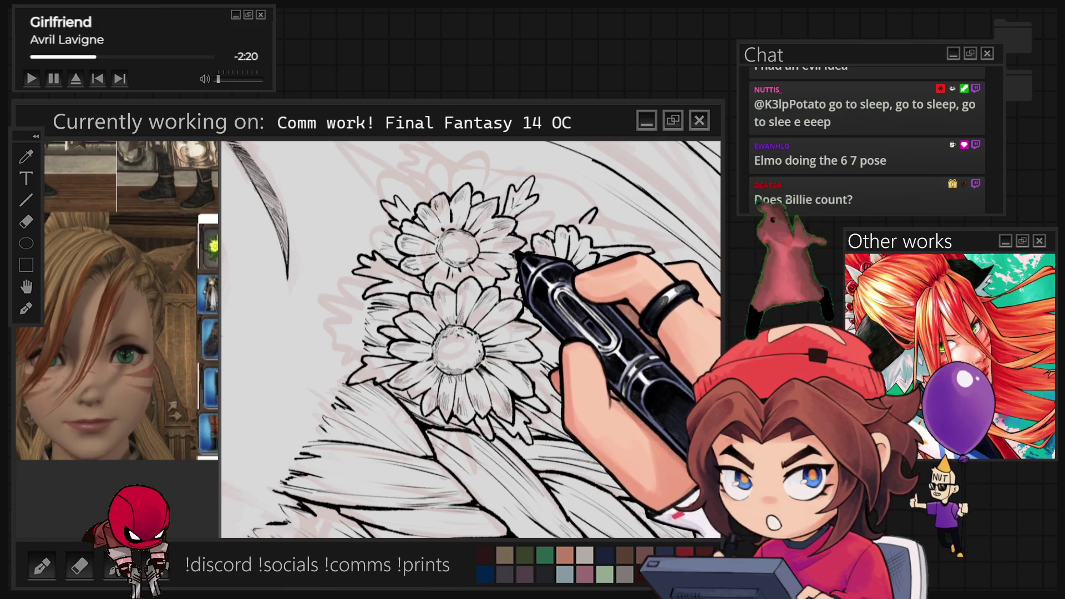
pyautogui.press('m')
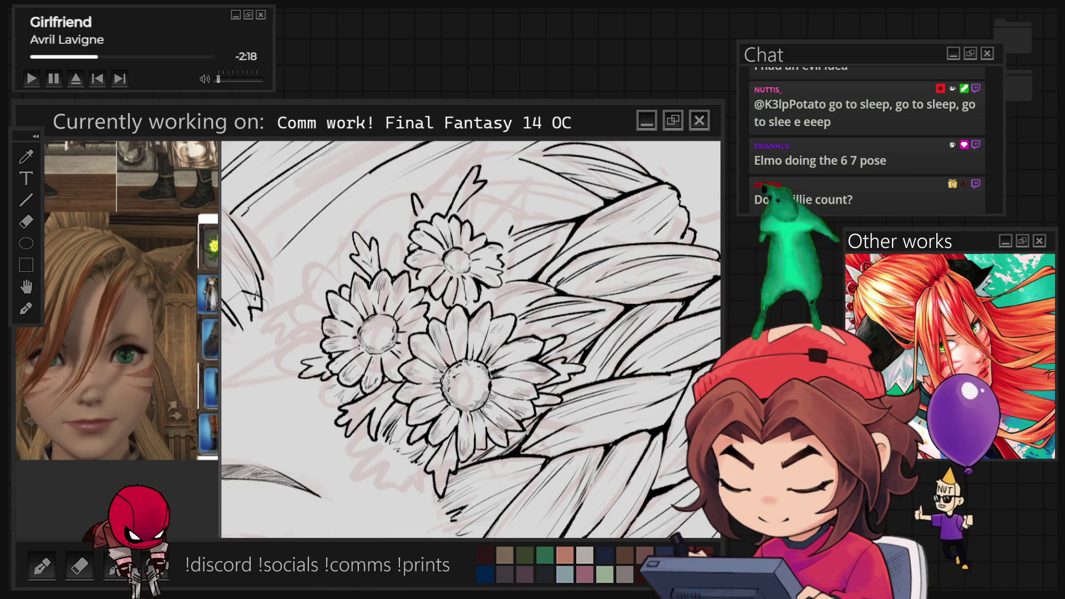
pyautogui.press('m')
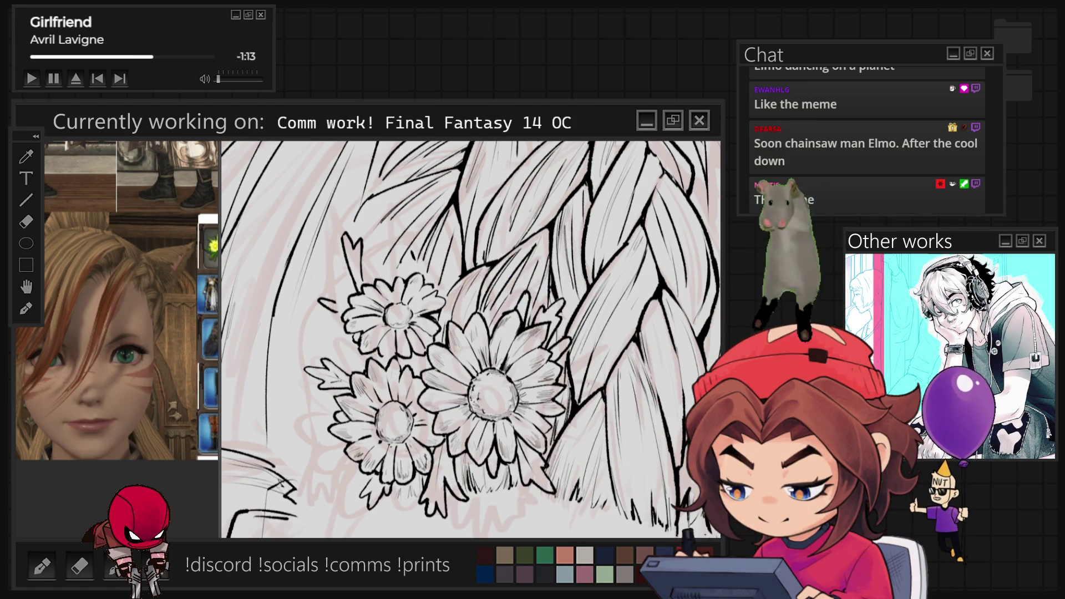
pyautogui.press('End')
pyautogui.press('End')
pyautogui.press('End')
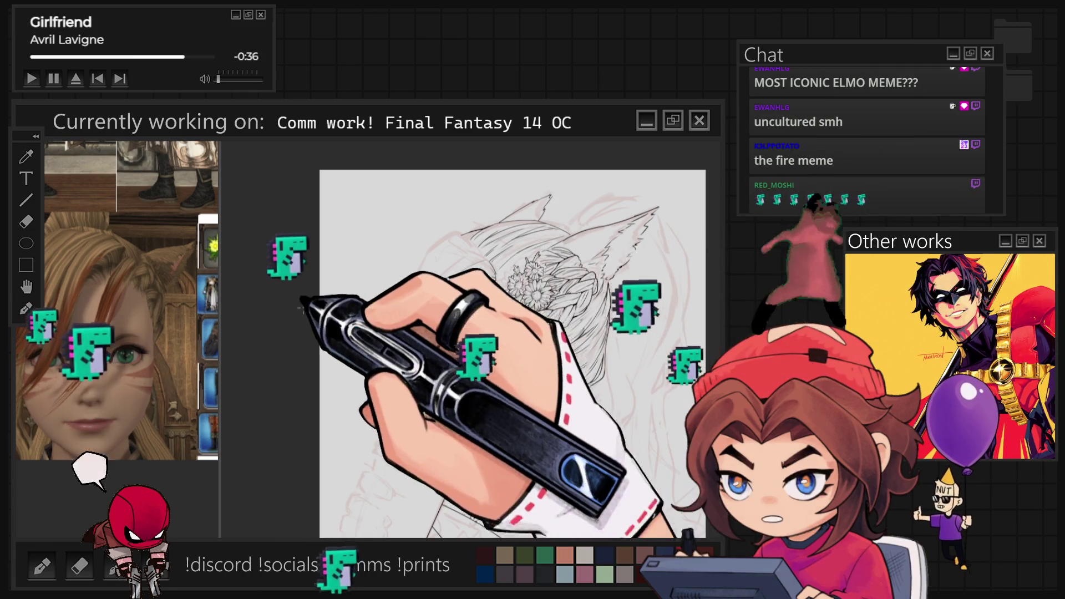
# Step: Zoom in on the flower braid of the commission
pyautogui.scroll(5, 533, 272)
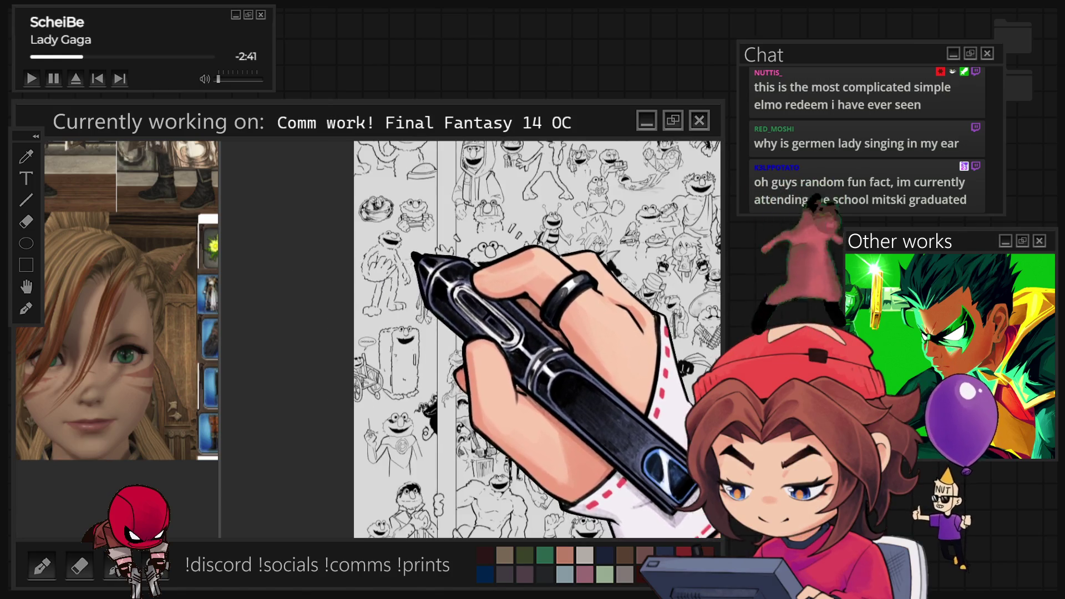
# Step: Fit the Elmo sketch page in view, then zoom in on the empty circle near the bottom
pyautogui.hotkey('ctrl', '0')
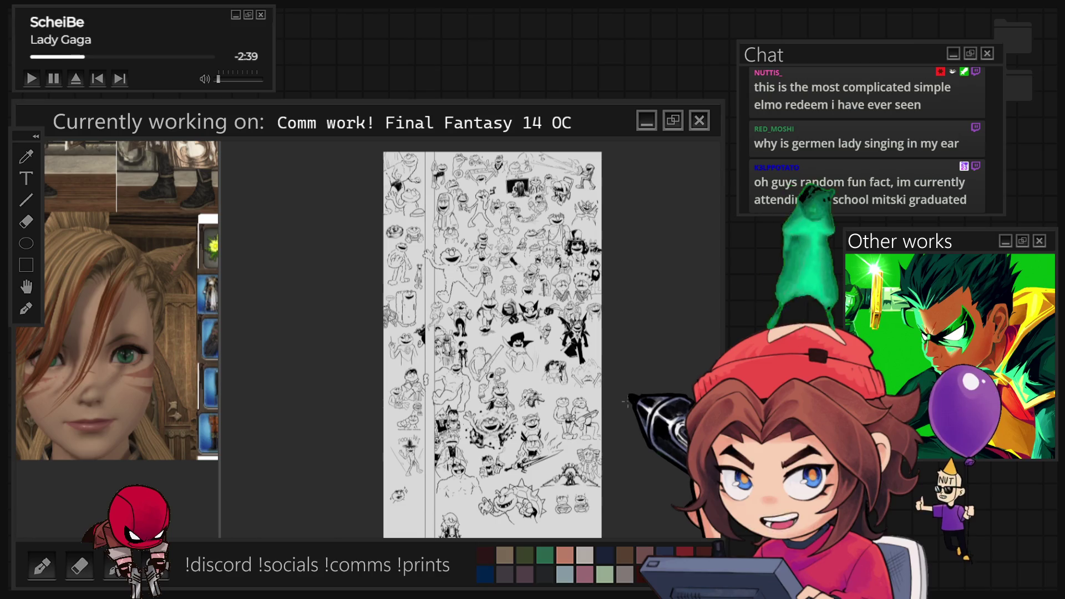
pyautogui.scroll(2, 646, 423)
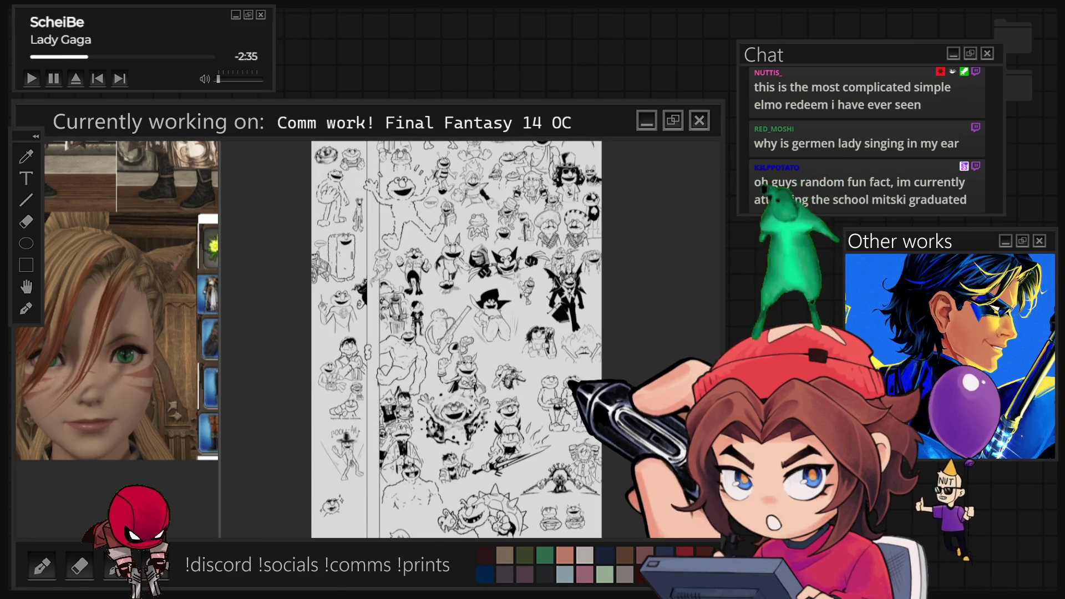
pyautogui.scroll(4, 614, 485)
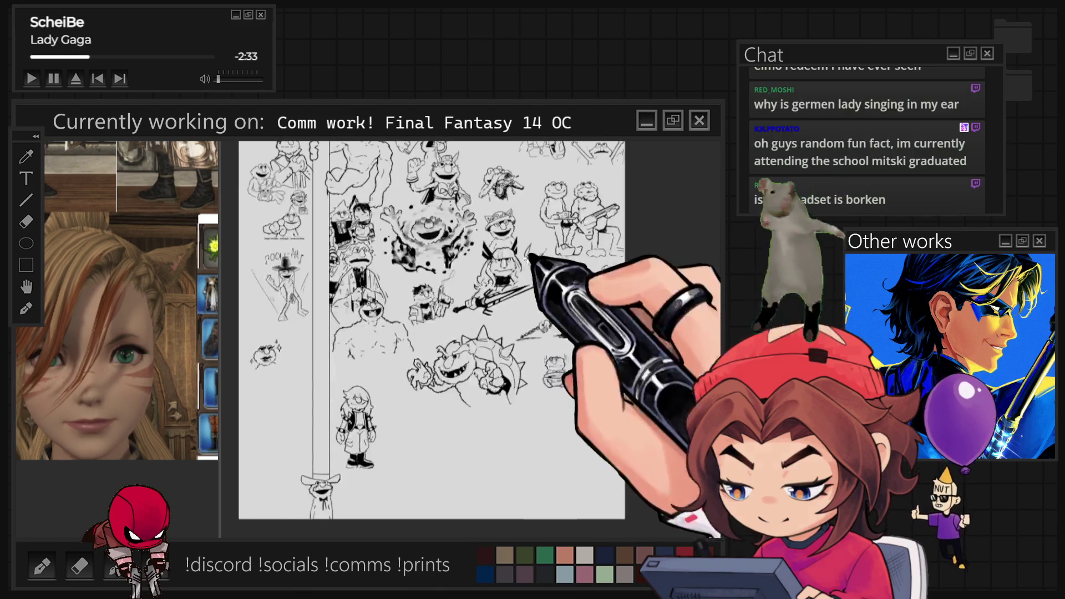
pyautogui.scroll(2, 571, 435)
pyautogui.scroll(-2, 432, 333)
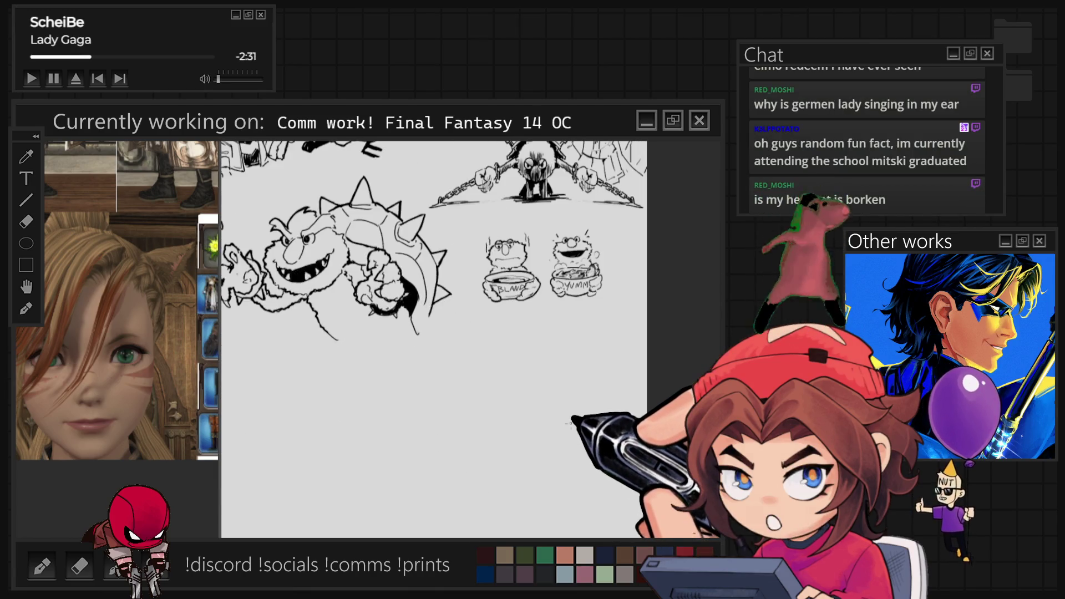
pyautogui.scroll(-5, 432, 327)
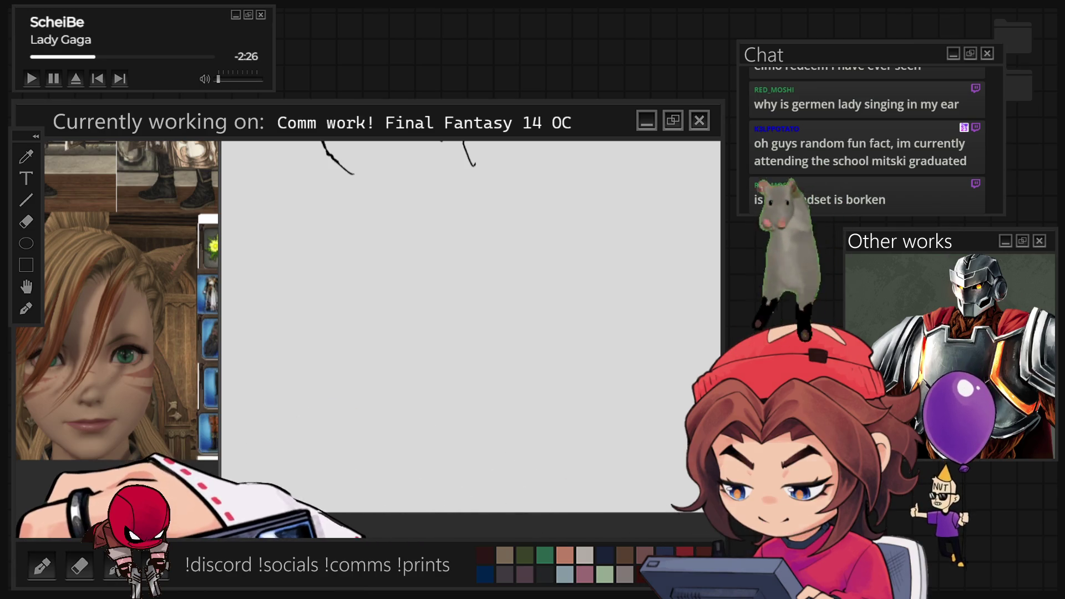
pyautogui.scroll(5, 439, 392)
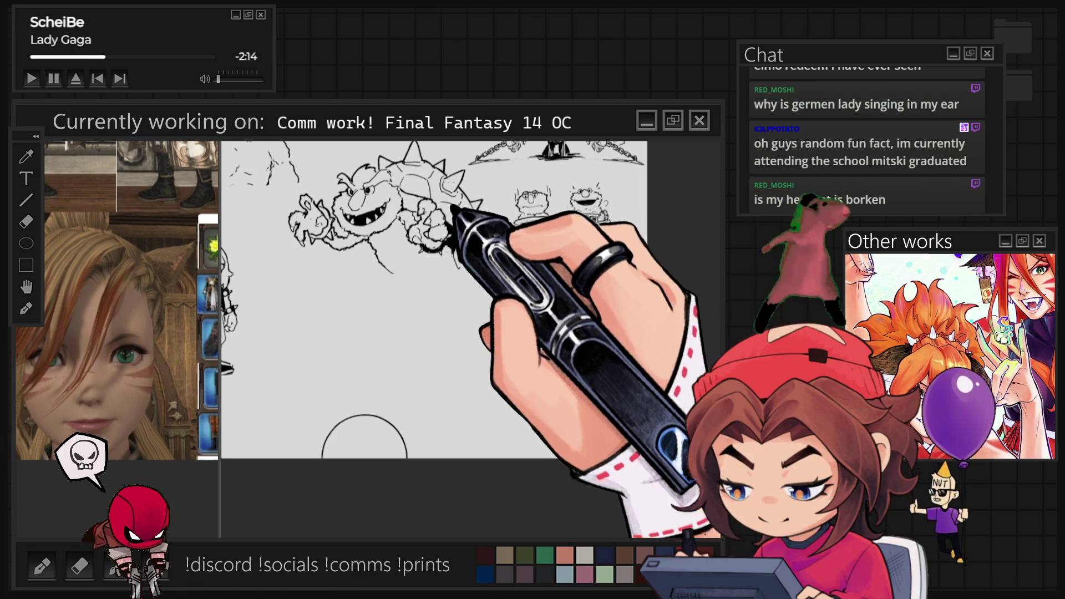
pyautogui.scroll(2, 381, 455)
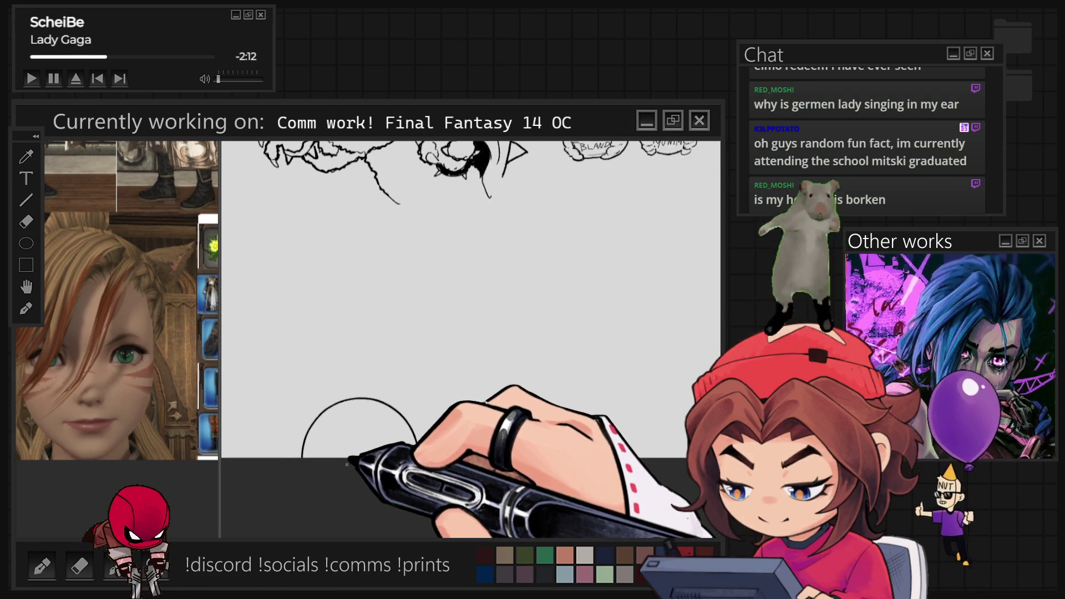
# Step: Zoom closer on the circle to start its planet surface marks
pyautogui.scroll(2, 346, 464)
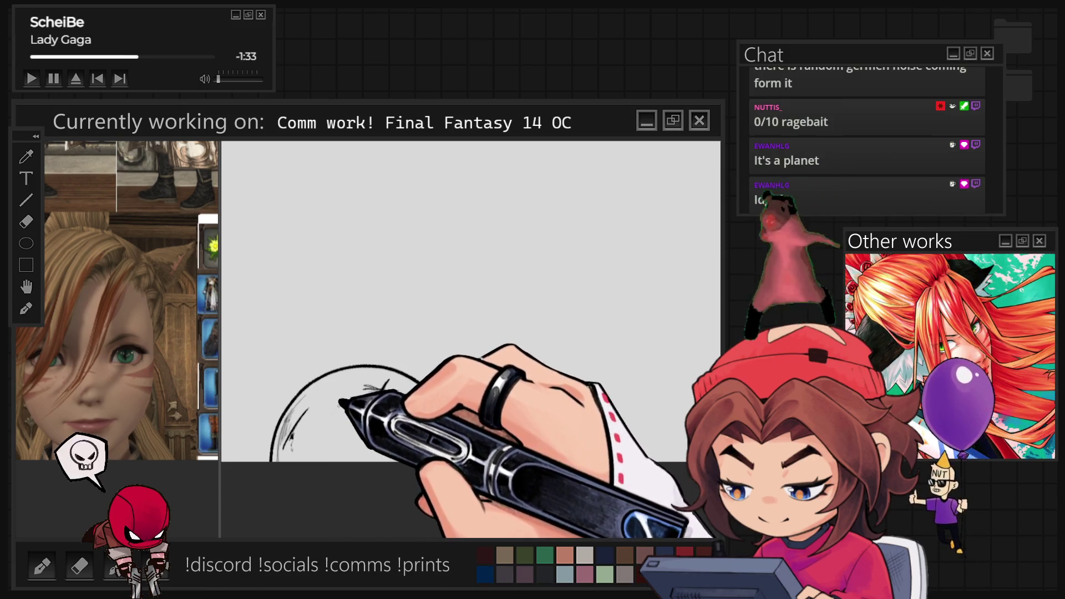
# Step: Replace the first hatching with crater arcs on the planet's right and lower left
pyautogui.moveTo(339, 414)
pyautogui.mouseDown()
pyautogui.moveTo(349, 410)
pyautogui.moveTo(346, 430)
pyautogui.mouseUp()
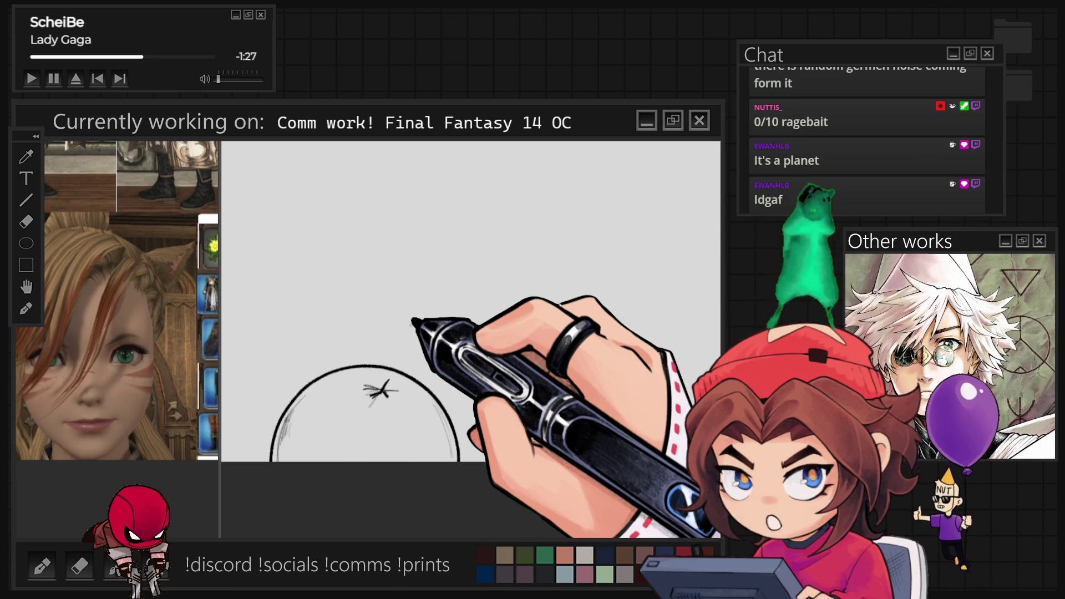
pyautogui.hotkey('ctrl', 'z')
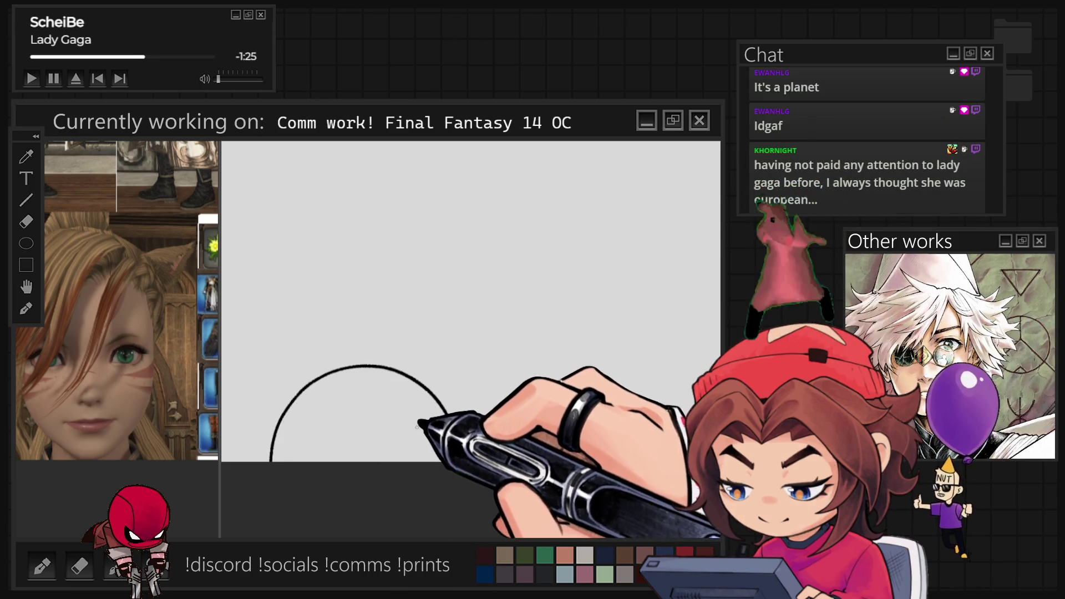
pyautogui.moveTo(407, 392); pyautogui.dragTo(427, 436)
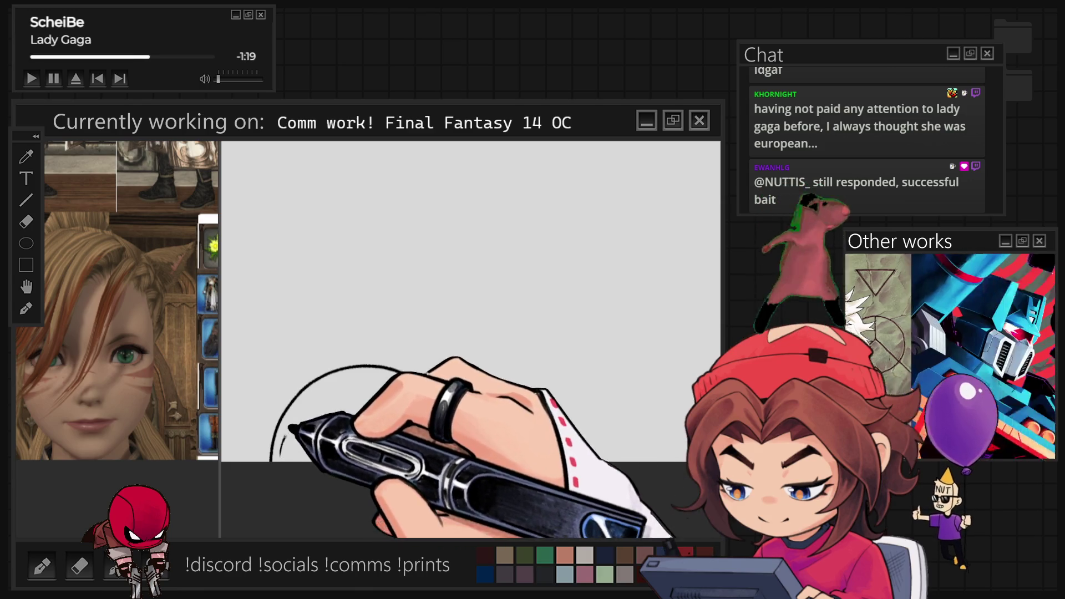
pyautogui.moveTo(281, 461); pyautogui.dragTo(322, 459)
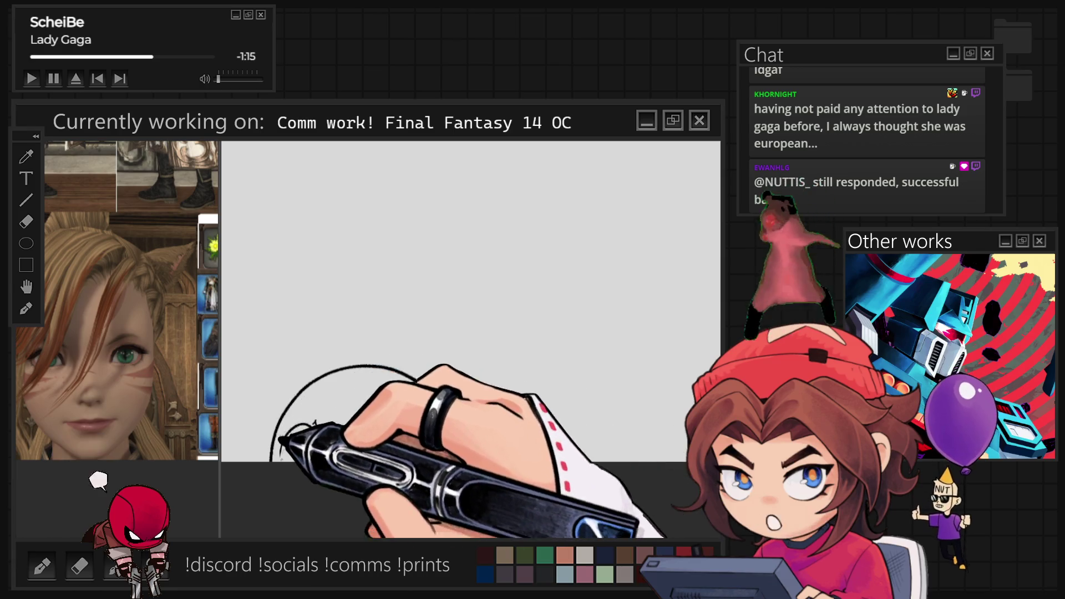
pyautogui.moveTo(297, 427); pyautogui.dragTo(290, 438)
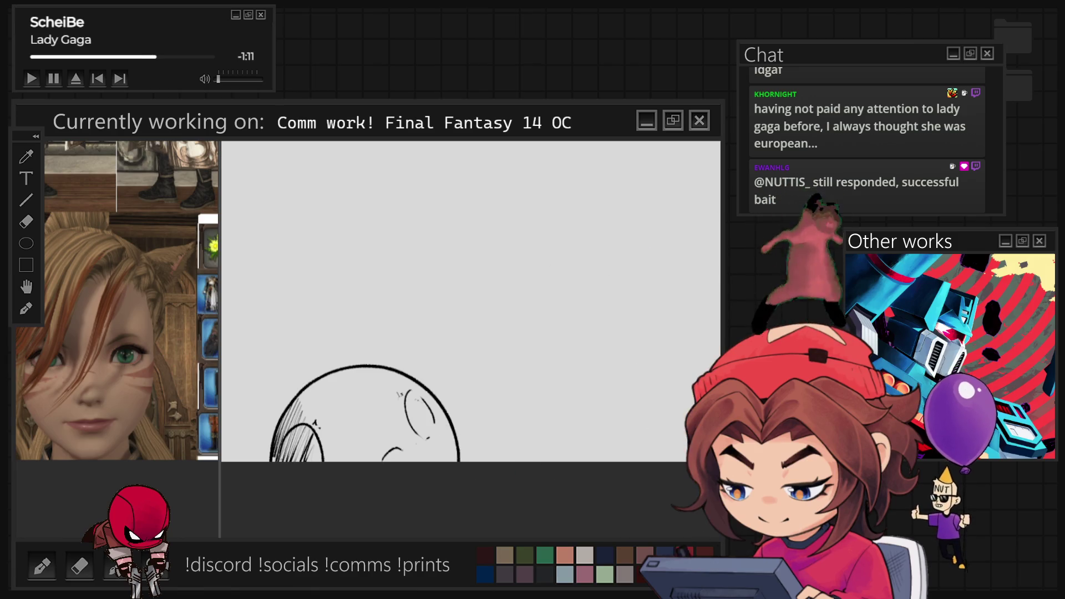
# Step: Add more hatching and crater curves across the planet, mirroring the view to check it
pyautogui.moveTo(537, 279); pyautogui.dragTo(784, 279)
pyautogui.moveTo(535, 443)
pyautogui.mouseDown()
pyautogui.moveTo(549, 460)
pyautogui.moveTo(602, 459)
pyautogui.moveTo(682, 423)
pyautogui.mouseUp()
pyautogui.press('m')
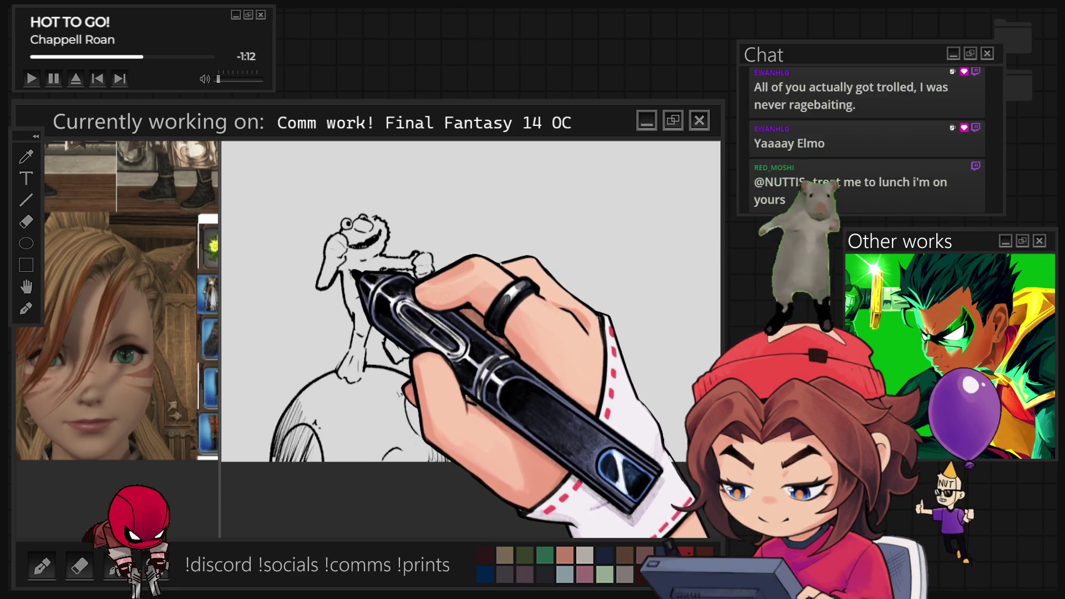
# Step: Zoom out to the full page, then zoom in on the girl's face and flower braid
pyautogui.scroll(-1, 471, 299)
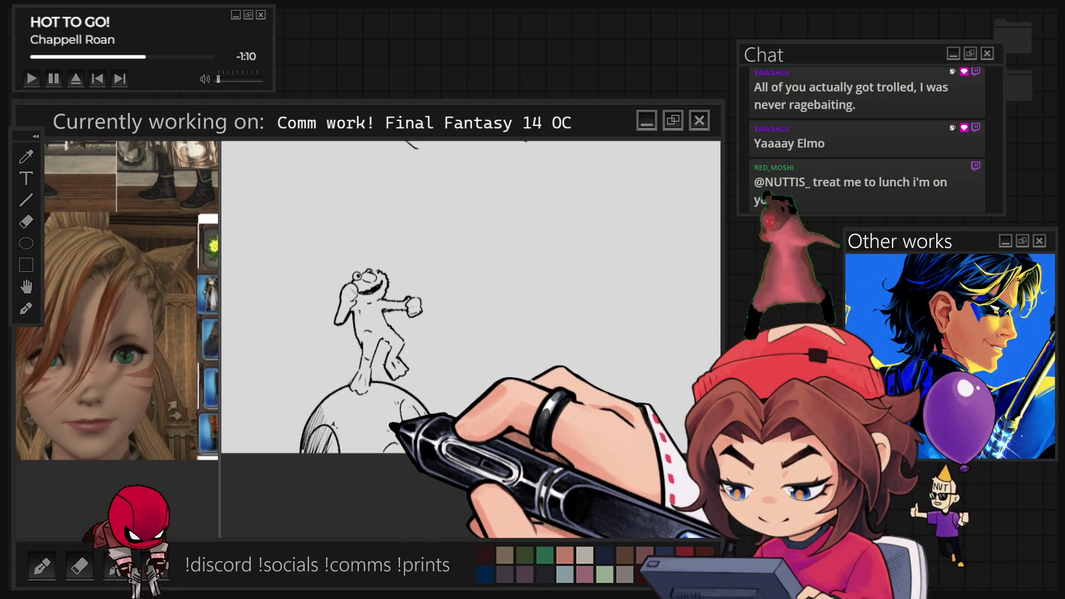
pyautogui.scroll(-1, 471, 300)
pyautogui.scroll(1, 471, 300)
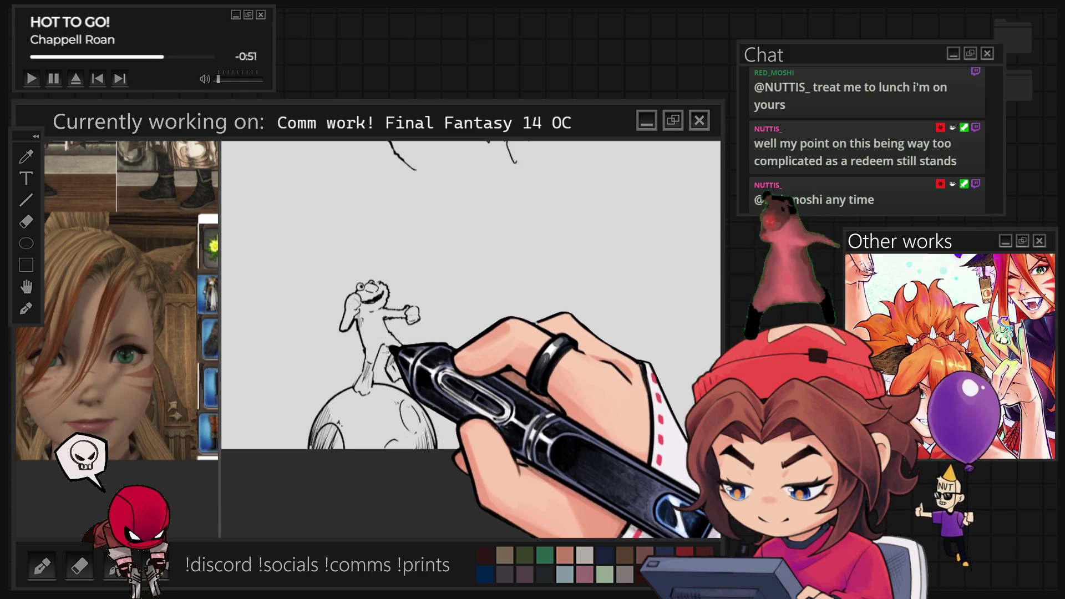
pyautogui.hotkey('ctrl', '-')
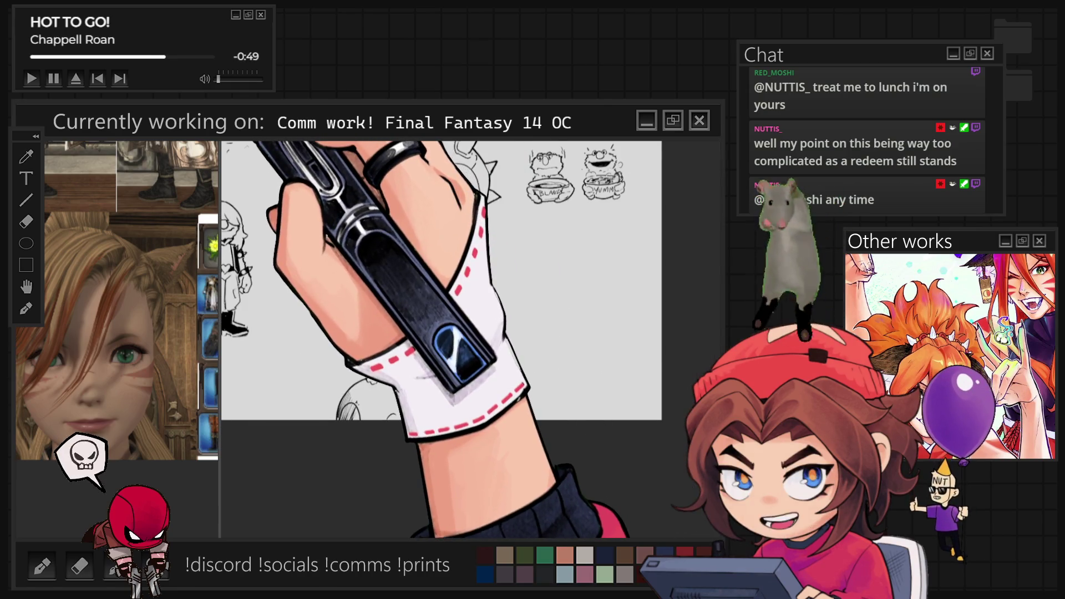
pyautogui.scroll(1, 586, 379)
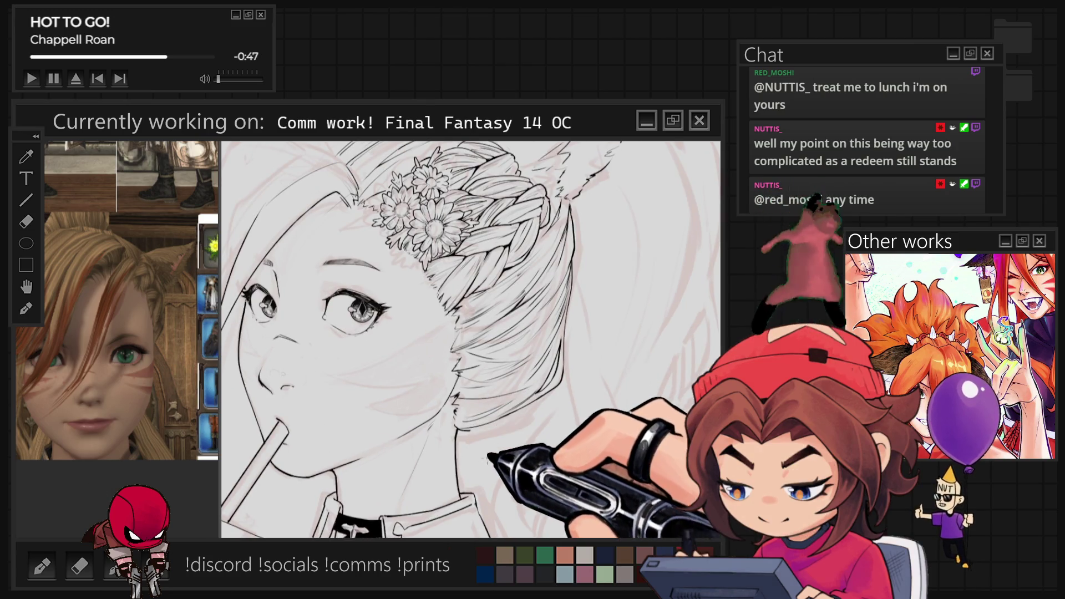
# Step: Zoom around the sketch and pan until the cat ears and hair flowers fill the view
pyautogui.scroll(2, 471, 339)
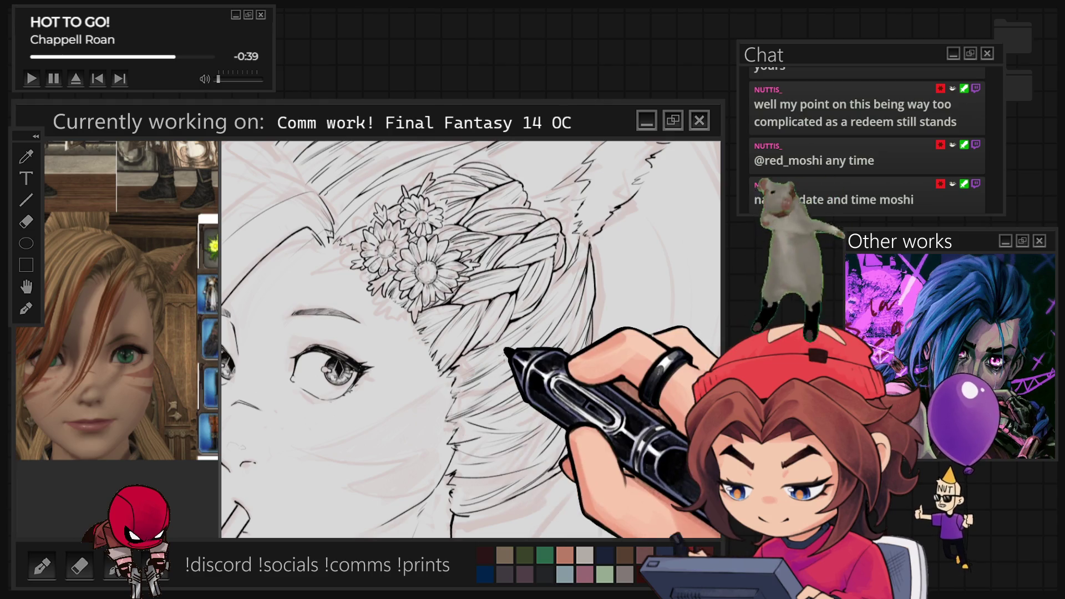
pyautogui.hotkey('ctrl', '-')
pyautogui.hotkey('ctrl', '-')
pyautogui.hotkey('ctrl', '-')
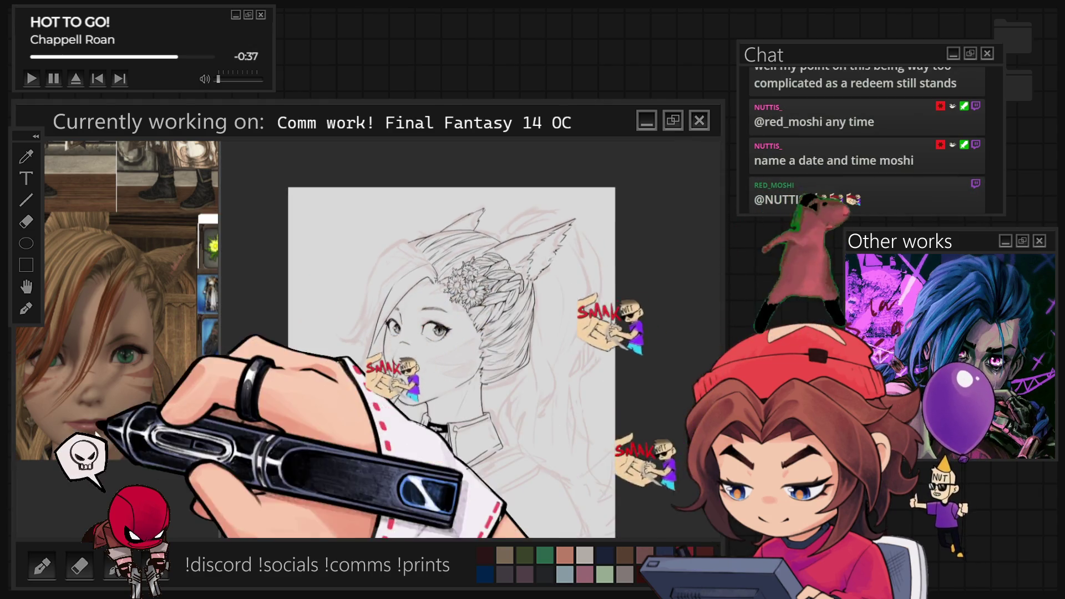
pyautogui.hotkey('ctrl', '+')
pyautogui.hotkey('ctrl', '+')
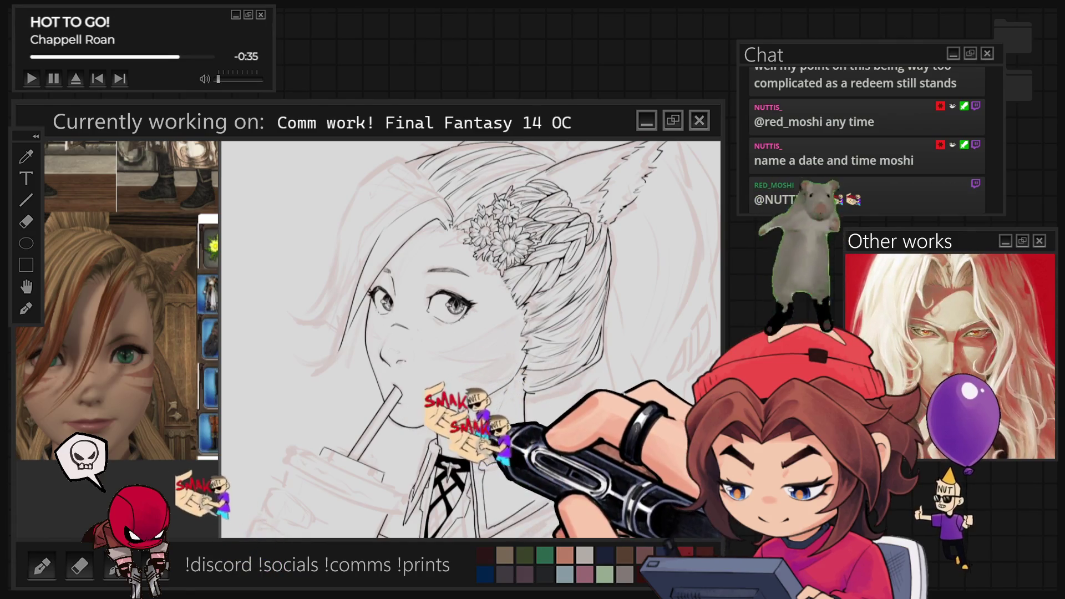
pyautogui.hotkey('ctrl', '0')
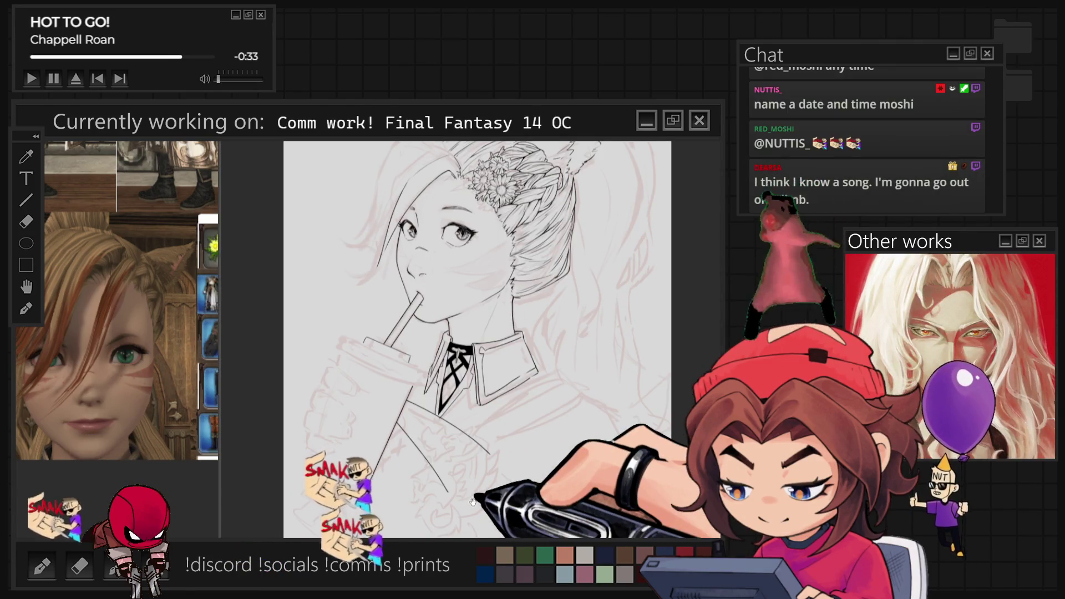
pyautogui.hotkey('ctrl', '+')
pyautogui.hotkey('ctrl', '+')
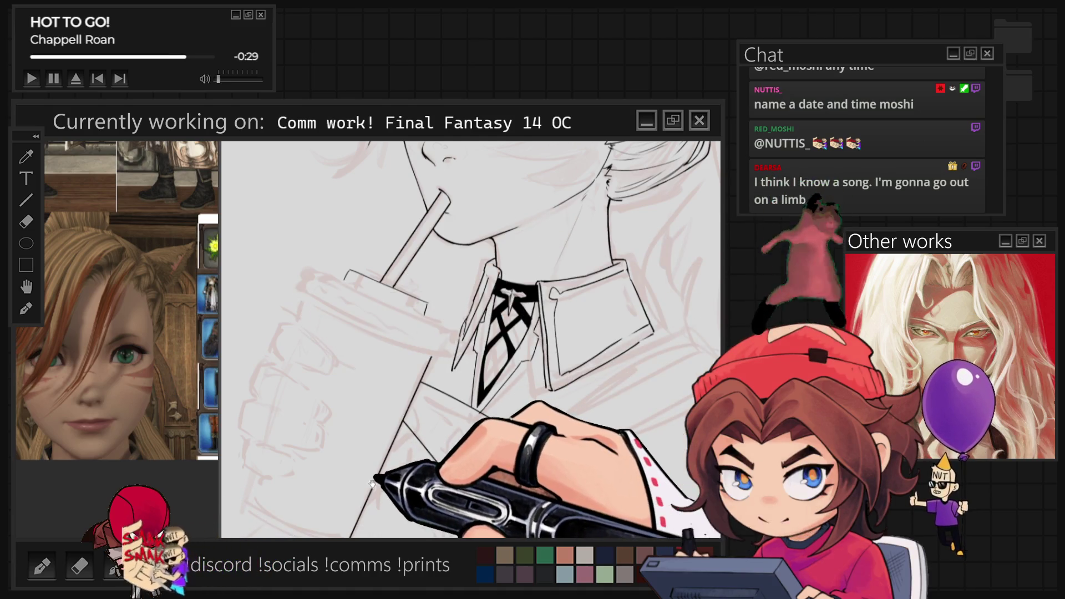
pyautogui.hotkey('ctrl', '-')
pyautogui.moveTo(371, 483); pyautogui.dragTo(241, 468)
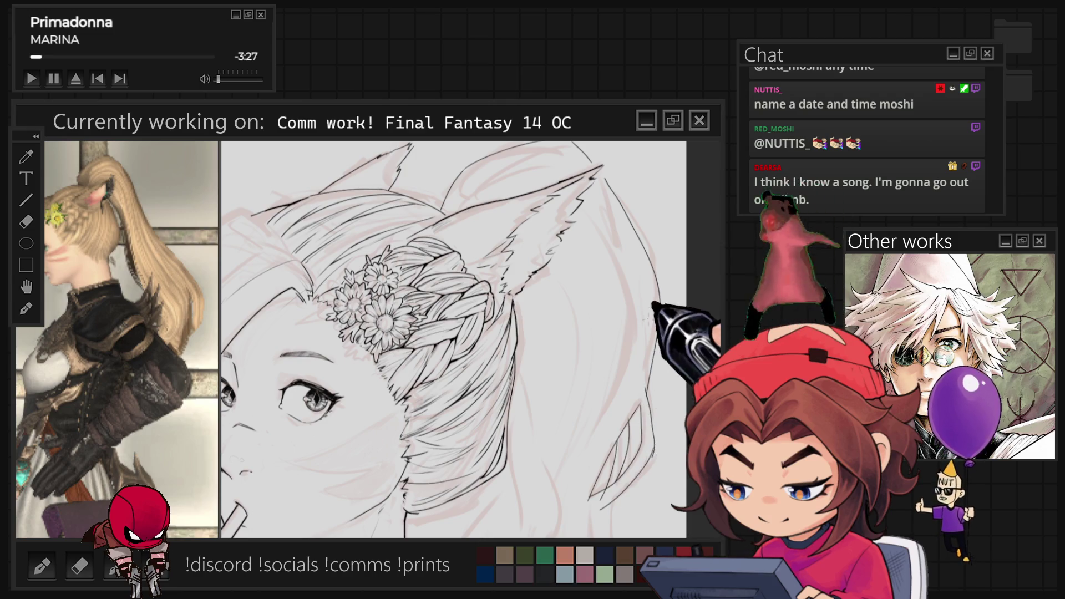
pyautogui.scroll(-3, 454, 339)
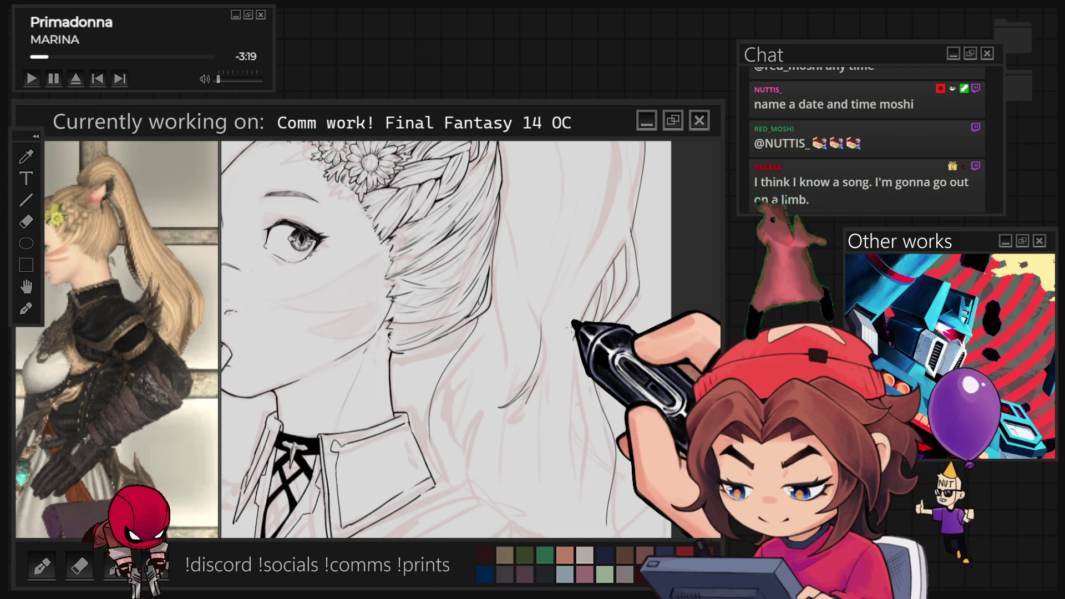
pyautogui.hotkey('ctrl', '0')
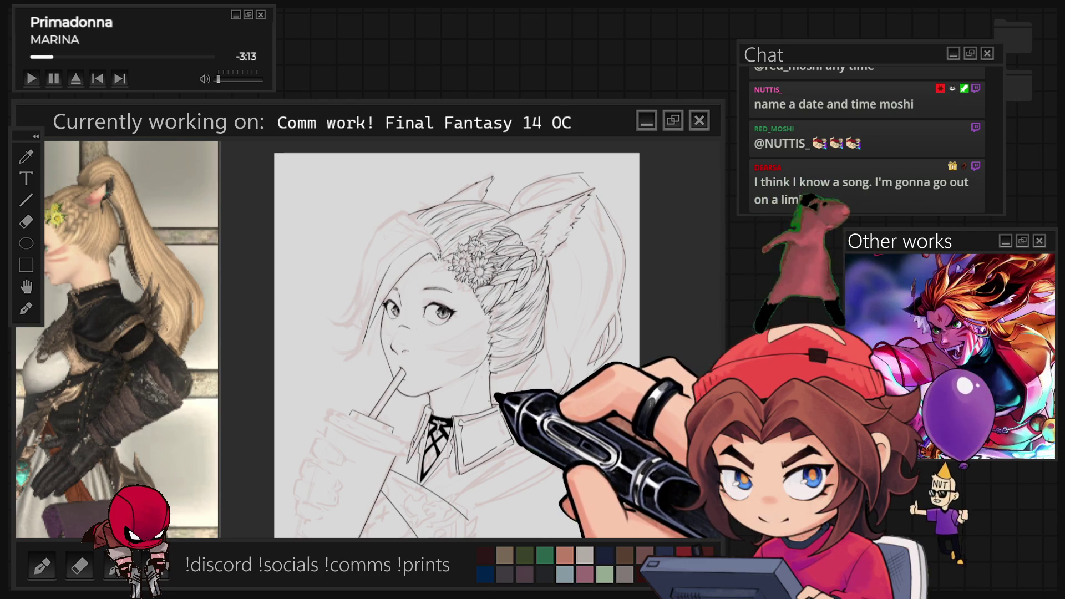
pyautogui.scroll(3, 471, 339)
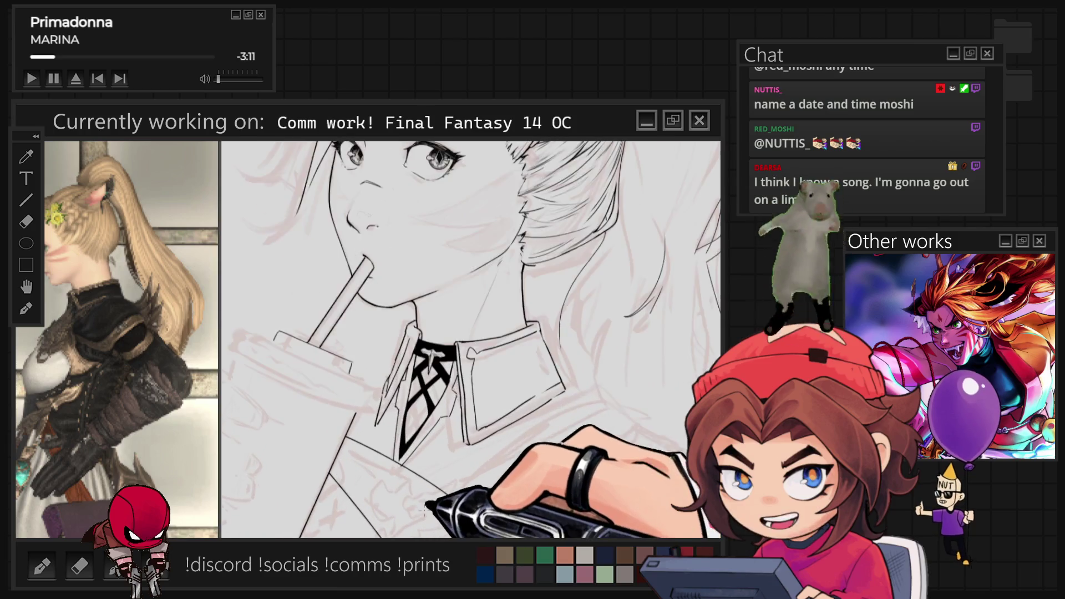
pyautogui.scroll(2, 471, 339)
pyautogui.scroll(-1, 471, 340)
pyautogui.scroll(-1, 471, 340)
pyautogui.scroll(-2, 470, 339)
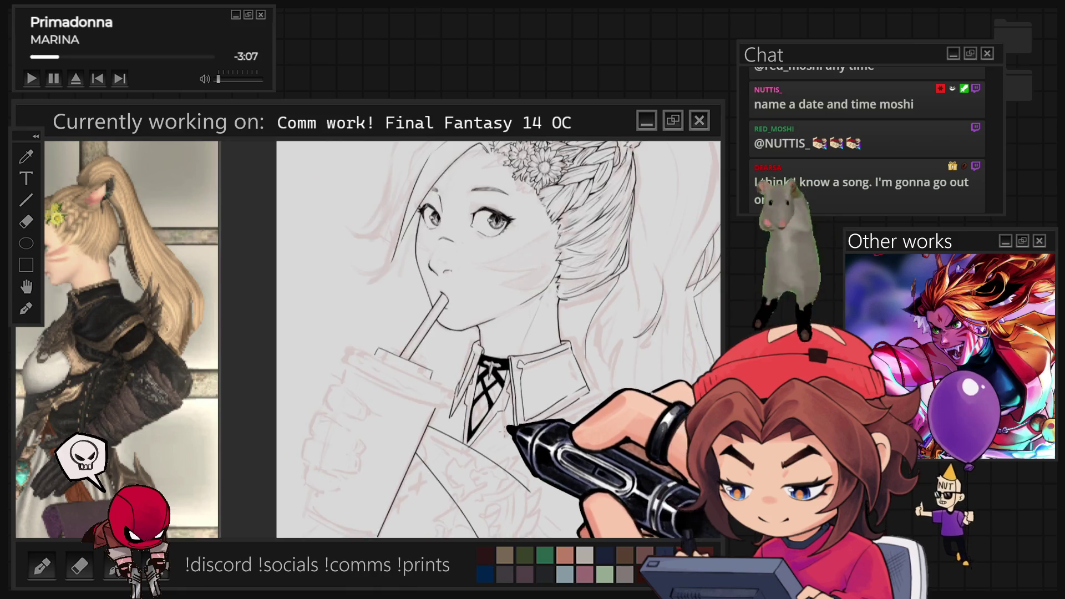
pyautogui.scroll(2, 471, 339)
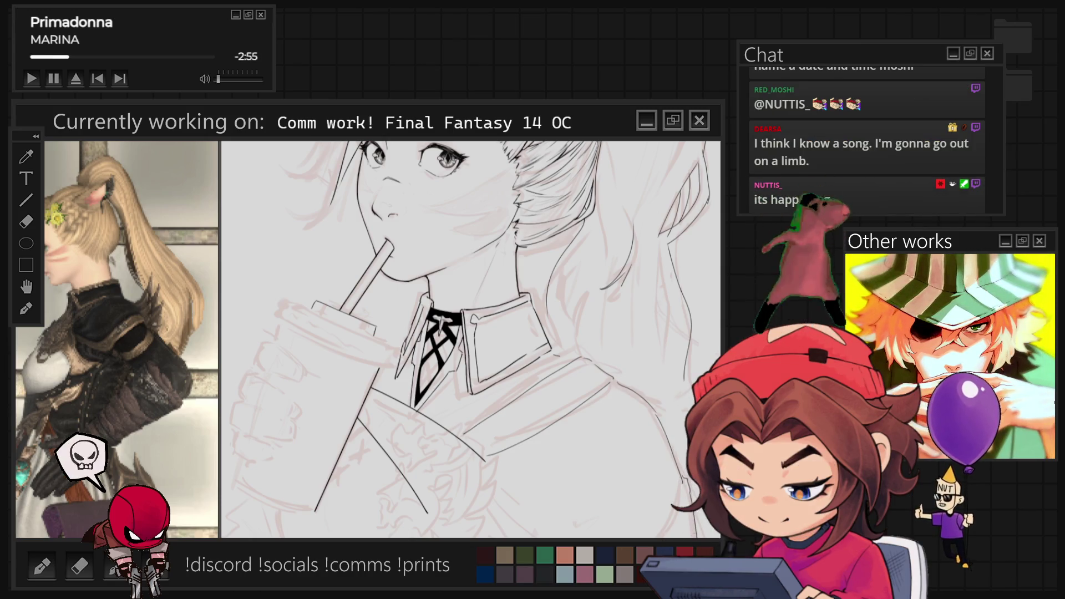
pyautogui.hotkey('ctrl', '0')
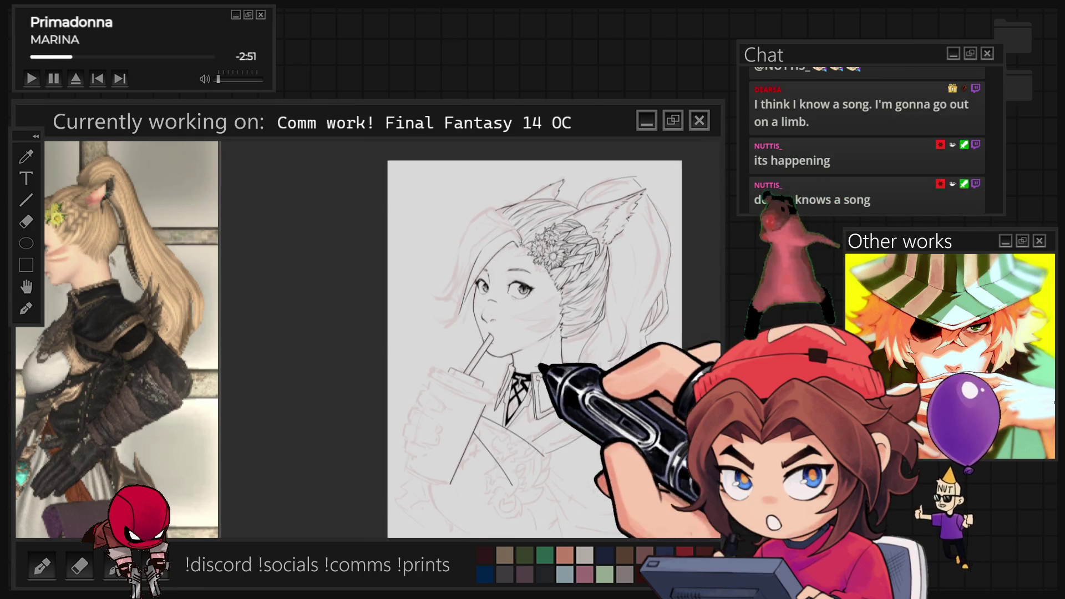
pyautogui.scroll(4, 532, 338)
pyautogui.hotkey('ctrl', '0')
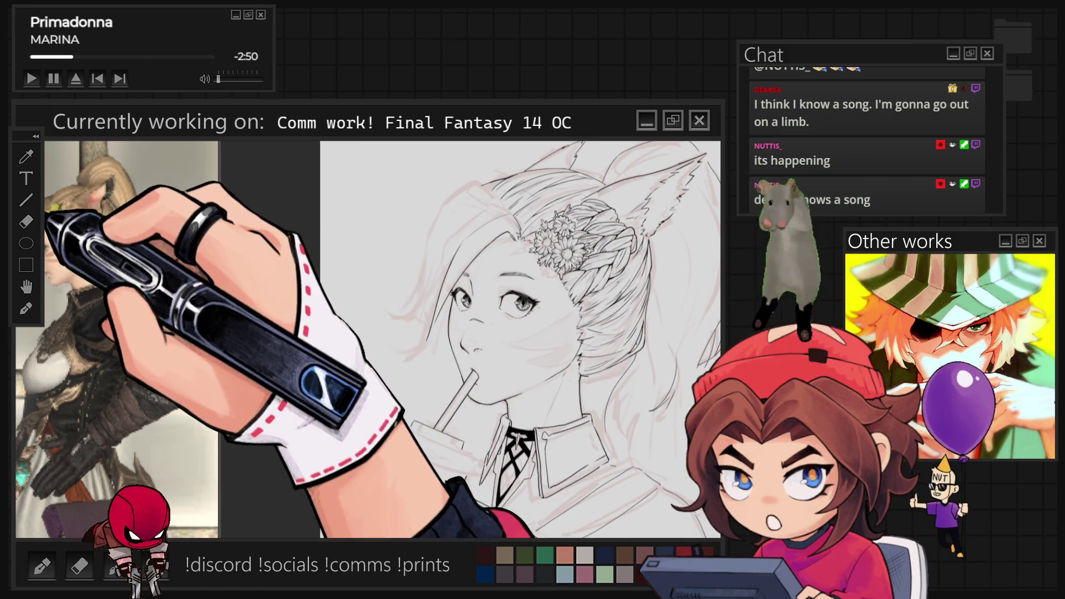
pyautogui.scroll(3, 541, 280)
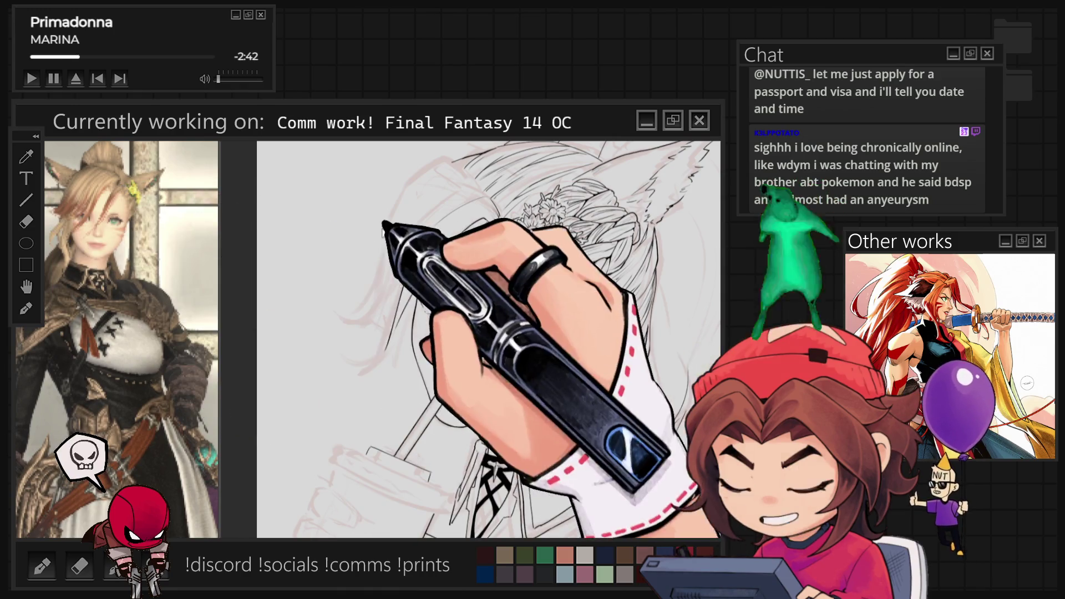
pyautogui.scroll(3, 440, 161)
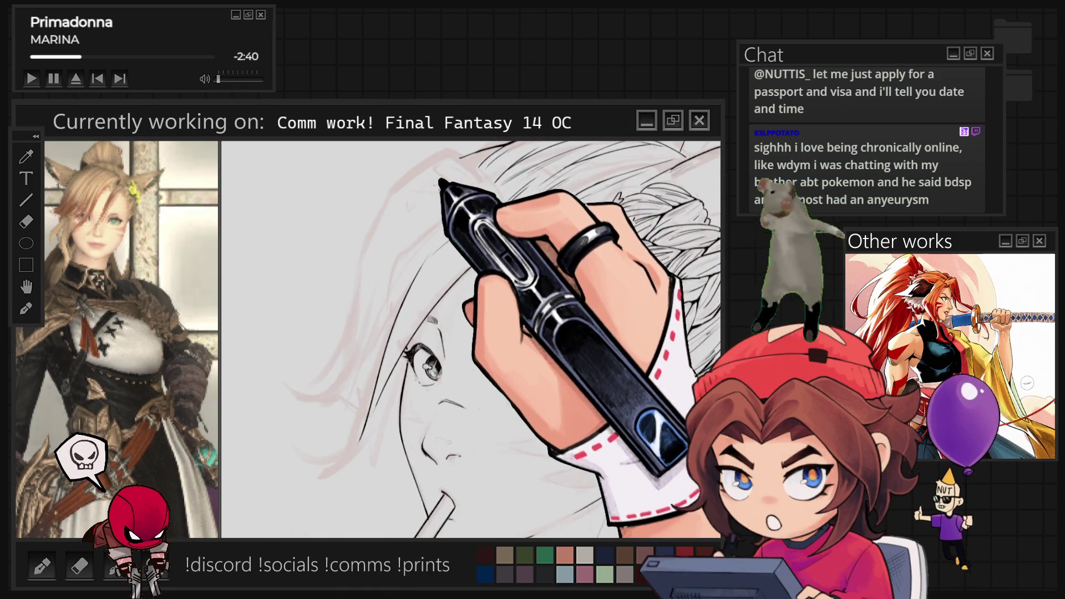
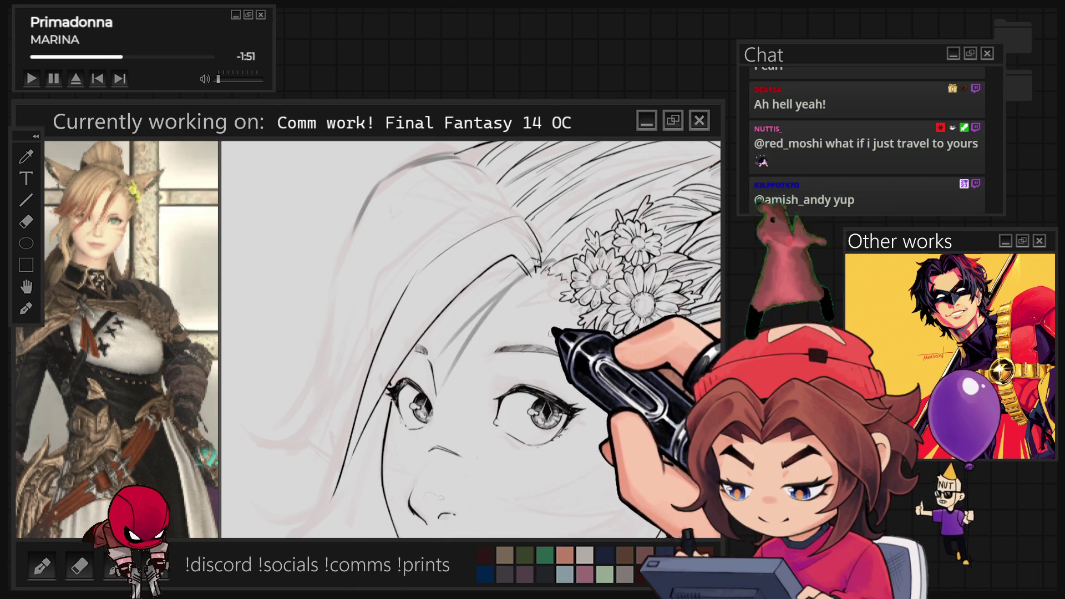
# Step: Ink a long hair strand down past the eye, moving the view around the face and flowers
pyautogui.moveTo(471, 360); pyautogui.dragTo(438, 266)
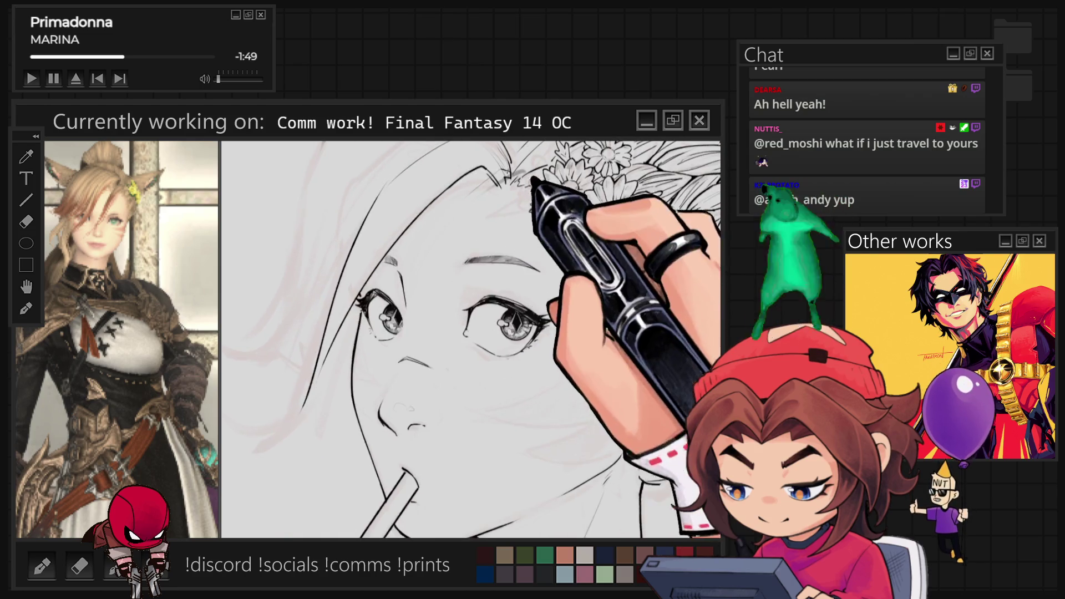
pyautogui.moveTo(302, 421); pyautogui.dragTo(451, 255)
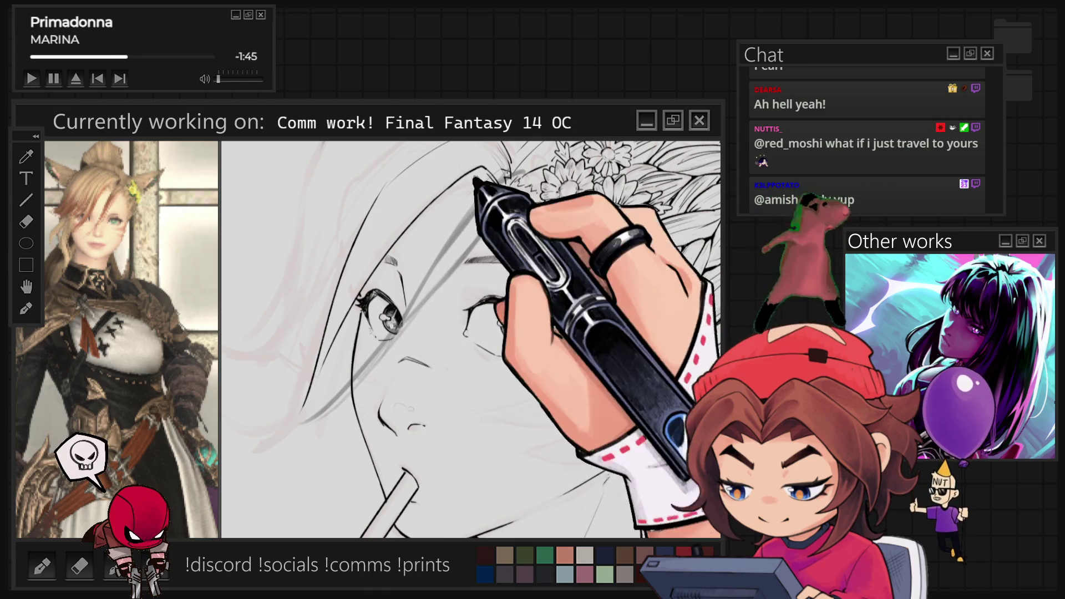
pyautogui.moveTo(357, 298)
pyautogui.mouseDown()
pyautogui.moveTo(309, 376)
pyautogui.moveTo(410, 291)
pyautogui.mouseUp()
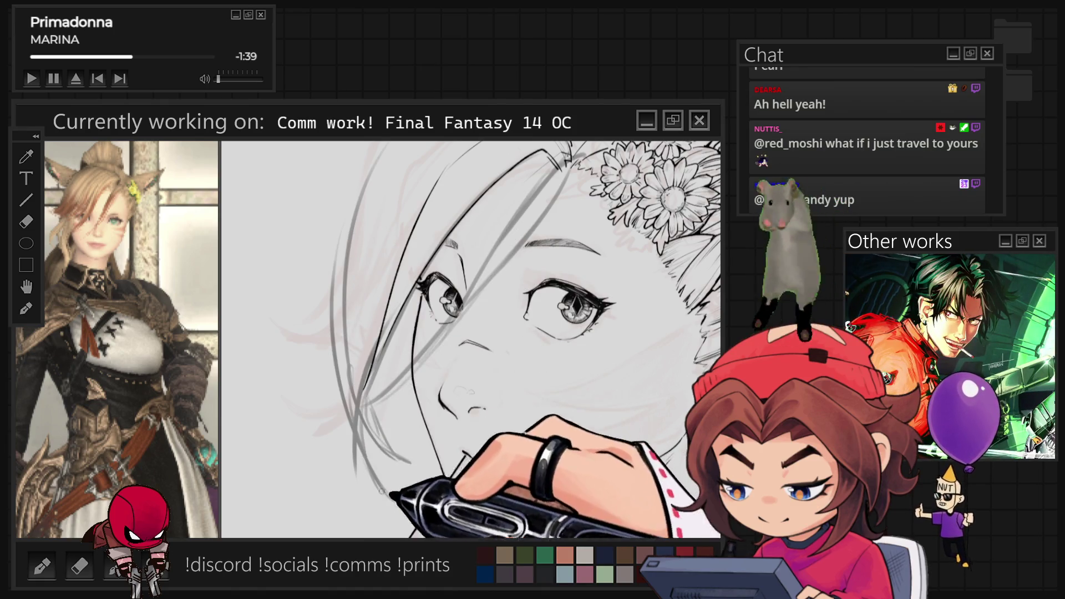
pyautogui.moveTo(505, 329)
pyautogui.mouseDown()
pyautogui.moveTo(388, 499)
pyautogui.moveTo(433, 468)
pyautogui.mouseUp()
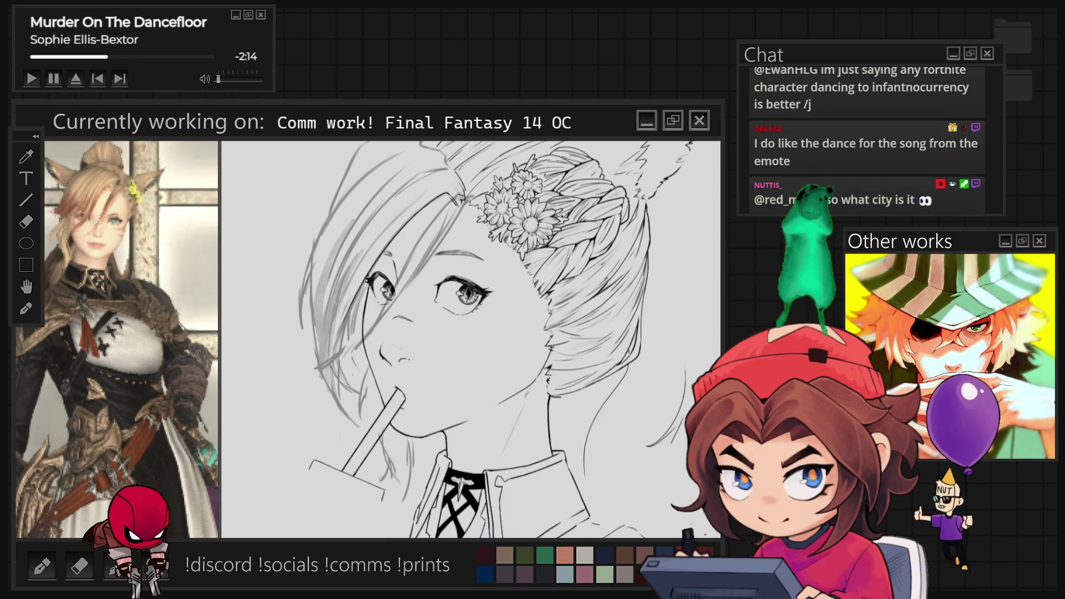
pyautogui.hotkey('ctrl', '-')
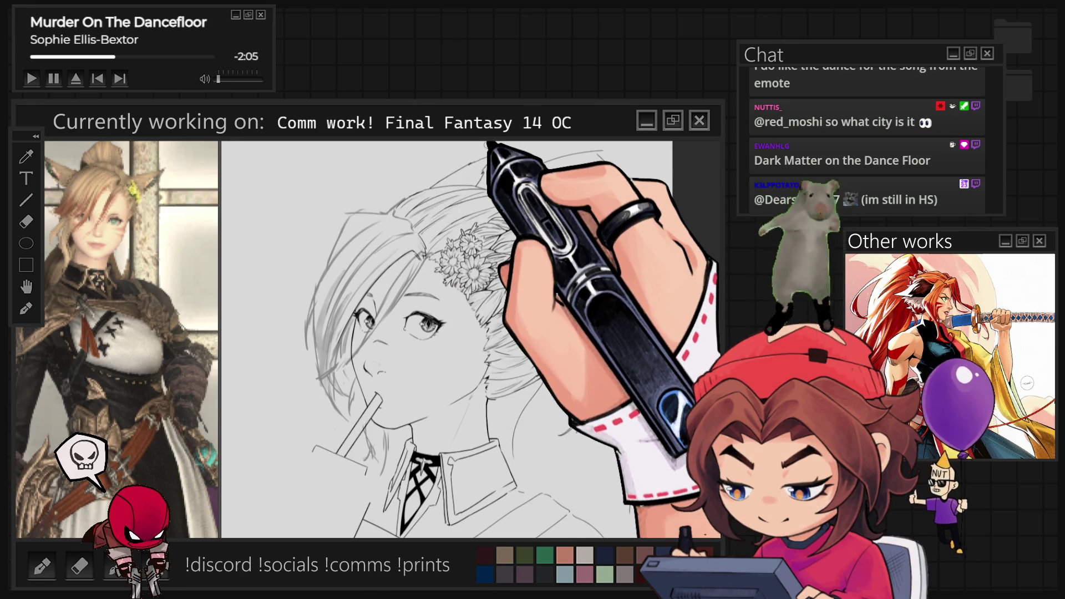
pyautogui.hotkey('ctrl', '-')
pyautogui.hotkey('ctrl', '+')
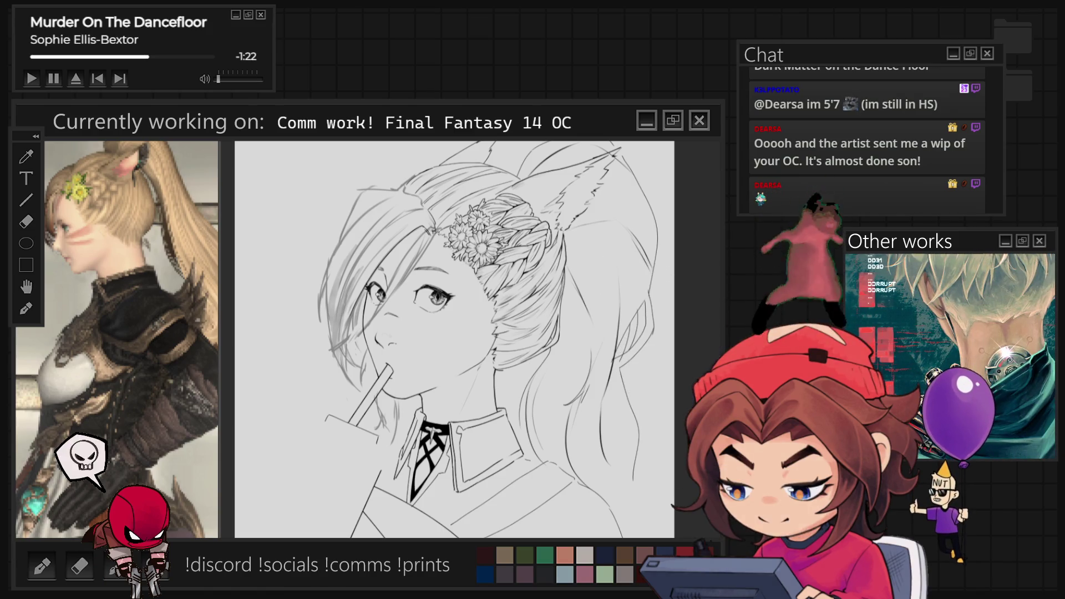
# Step: Remove the stray grey and darker hair strokes over the left side of the face
pyautogui.scroll(3, 471, 338)
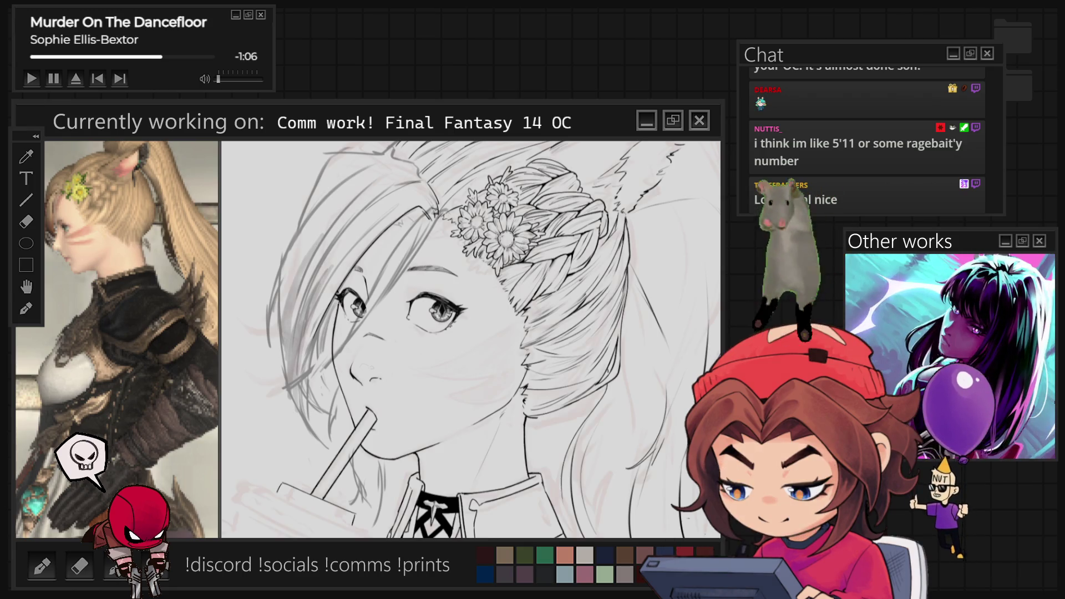
pyautogui.press('Delete')
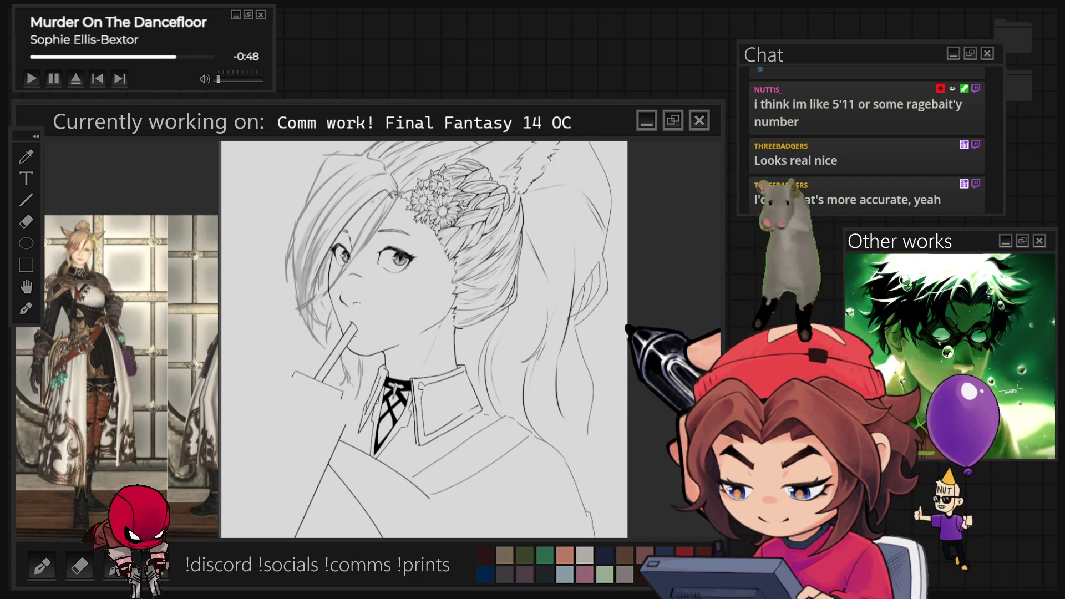
pyautogui.scroll(2, 450, 262)
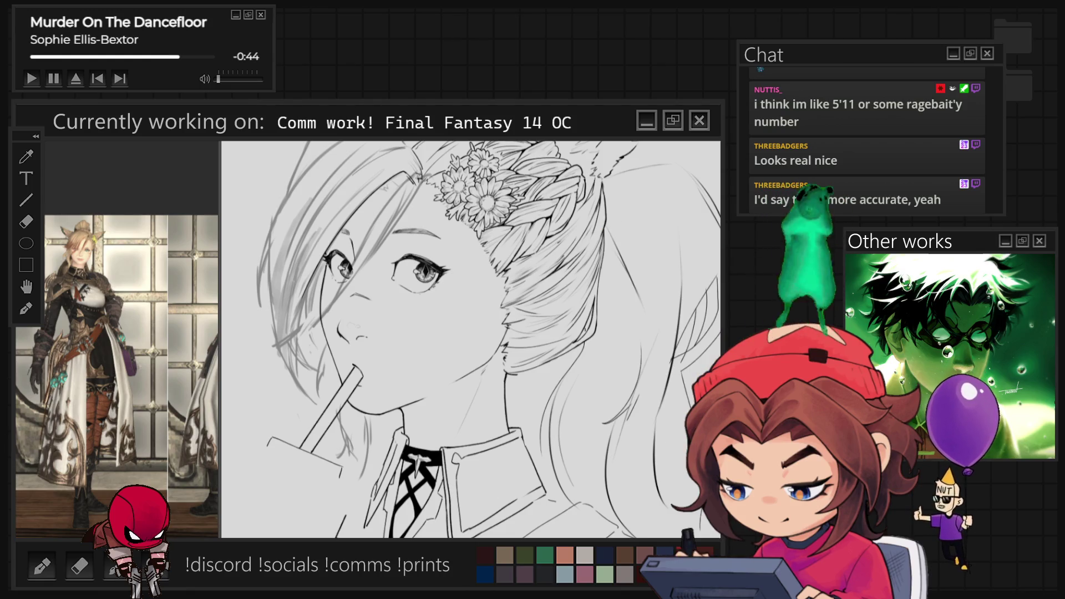
pyautogui.hotkey('ctrl', 'z')
pyautogui.hotkey('ctrl', 'z')
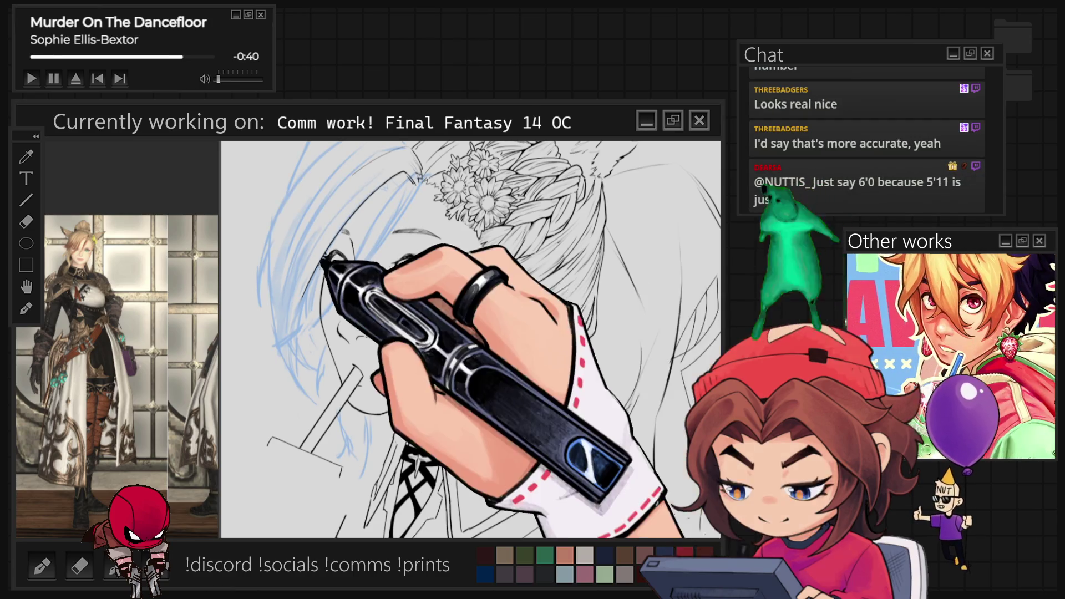
# Step: Ink the straw and chin lines over the blue sketch, zooming in on the lower face
pyautogui.scroll(2, 355, 258)
pyautogui.scroll(2, 435, 305)
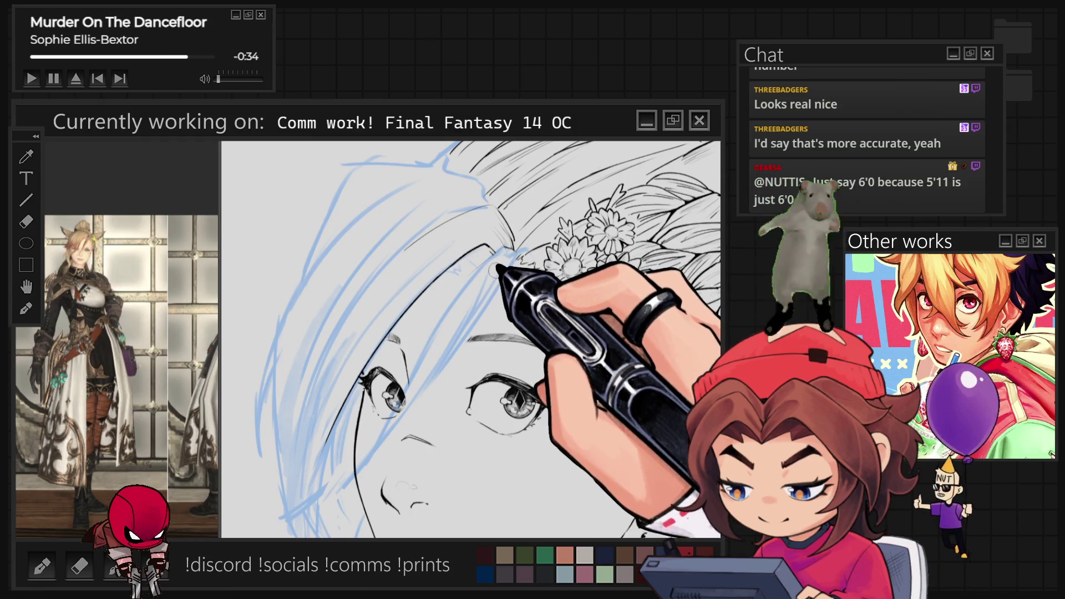
pyautogui.scroll(-2, 471, 339)
pyautogui.scroll(2, 472, 338)
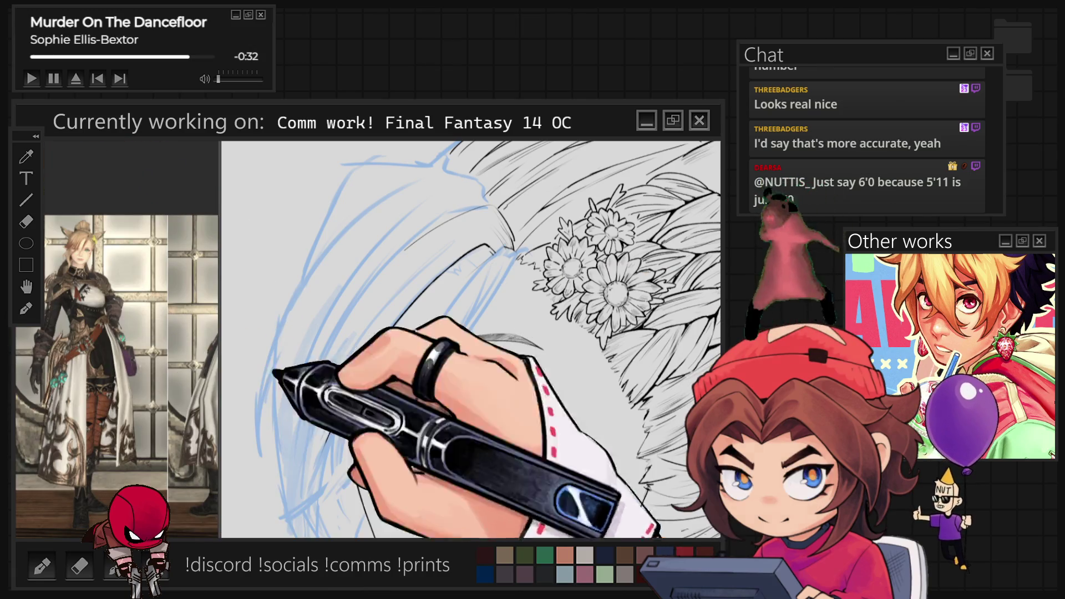
pyautogui.moveTo(498, 295); pyautogui.dragTo(494, 342)
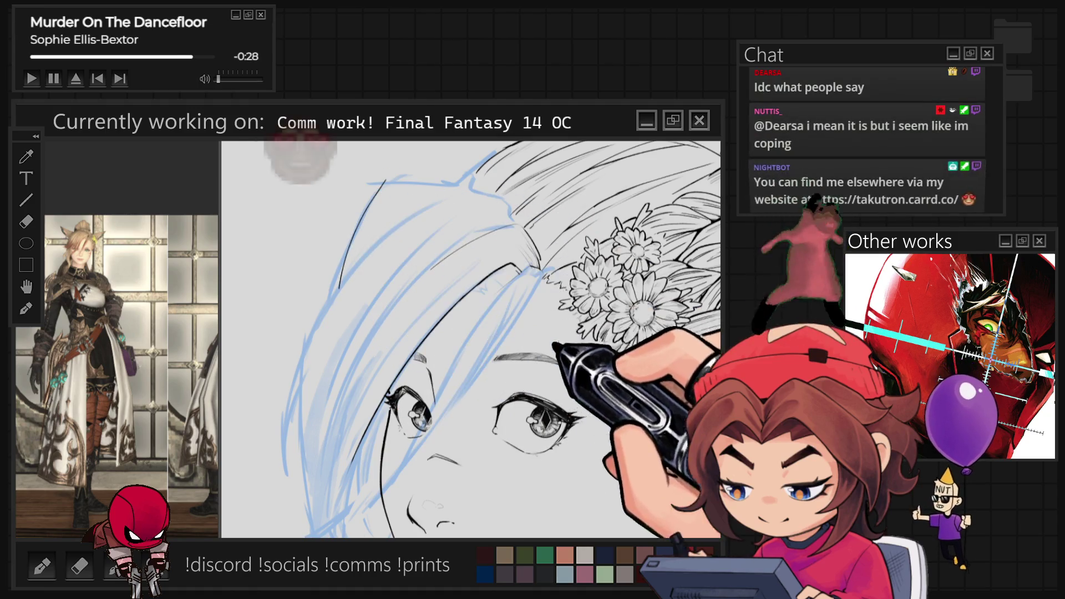
pyautogui.scroll(-2, 472, 338)
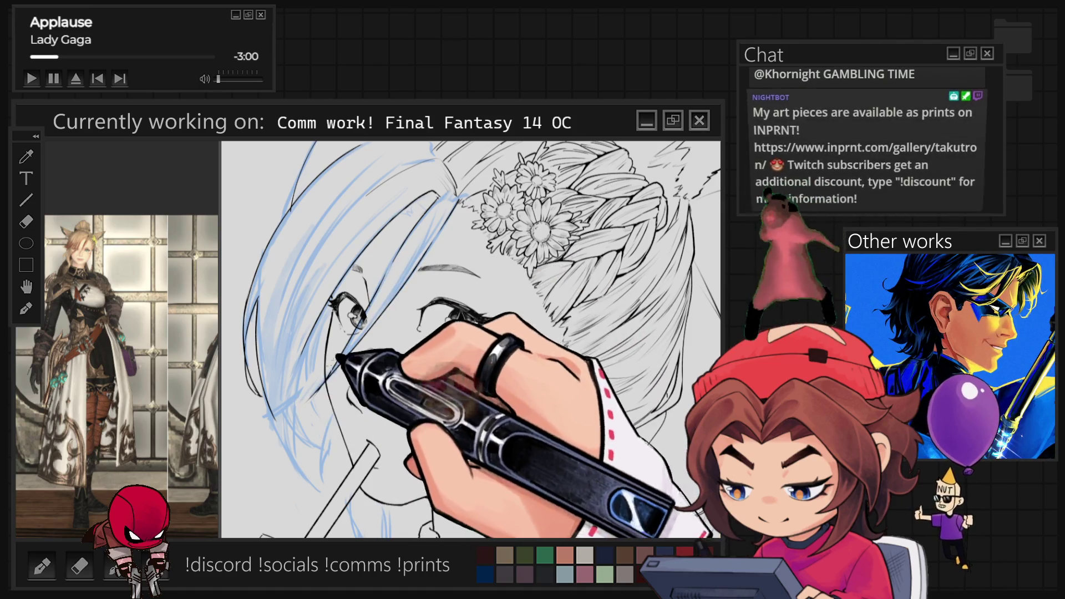
pyautogui.scroll(3, 283, 300)
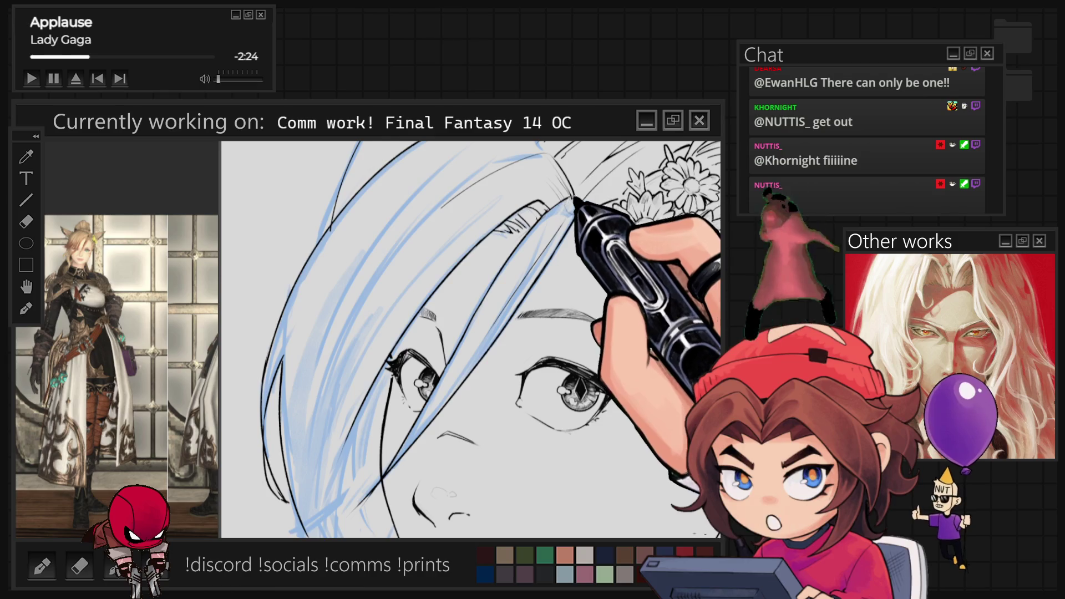
pyautogui.scroll(-3, 587, 174)
pyautogui.scroll(3, 418, 469)
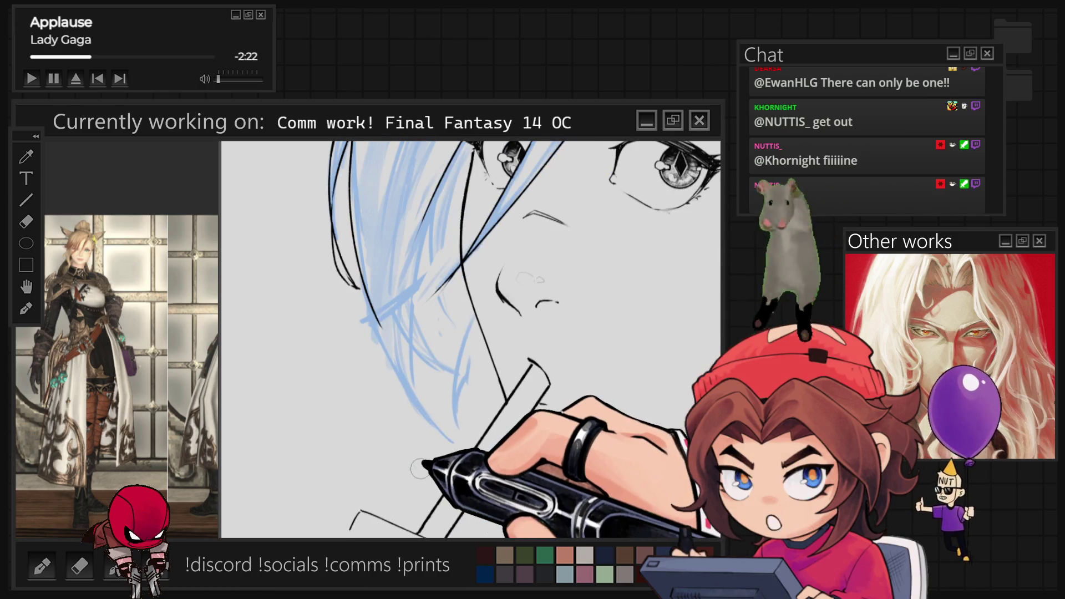
pyautogui.moveTo(361, 334); pyautogui.dragTo(453, 270)
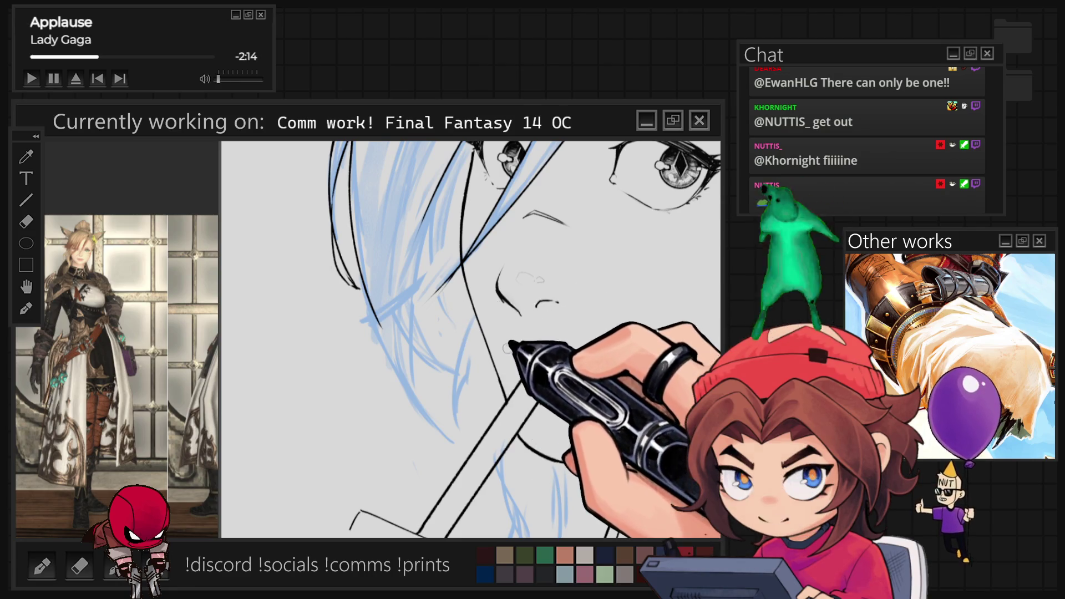
pyautogui.scroll(3, 514, 341)
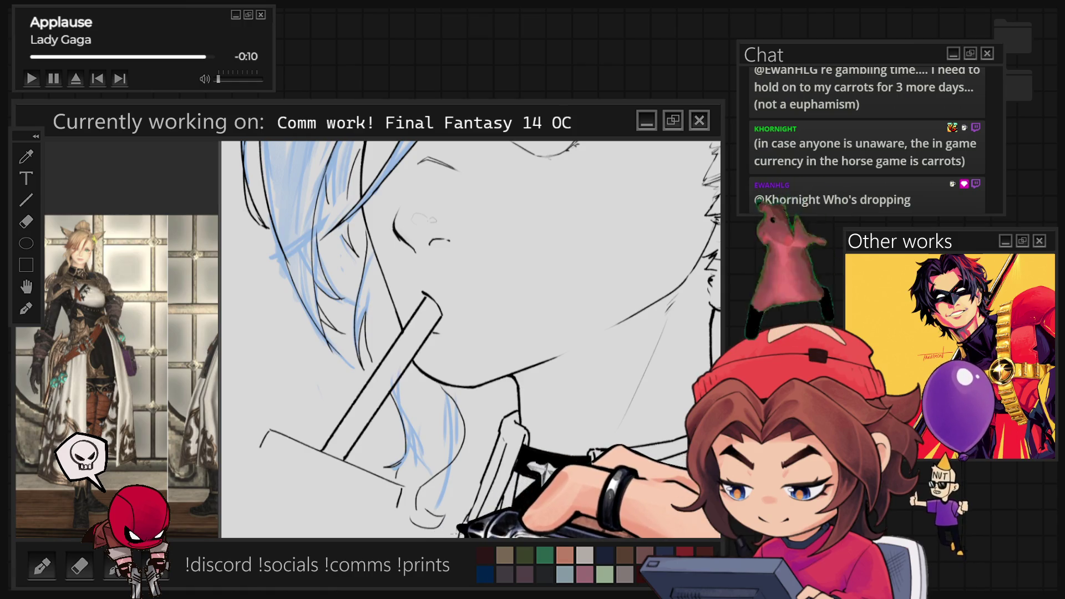
# Step: Hide the blue hair sketch and show the rough cup, hand and outfit sketch under the lineart
pyautogui.hotkey('ctrl', '-')
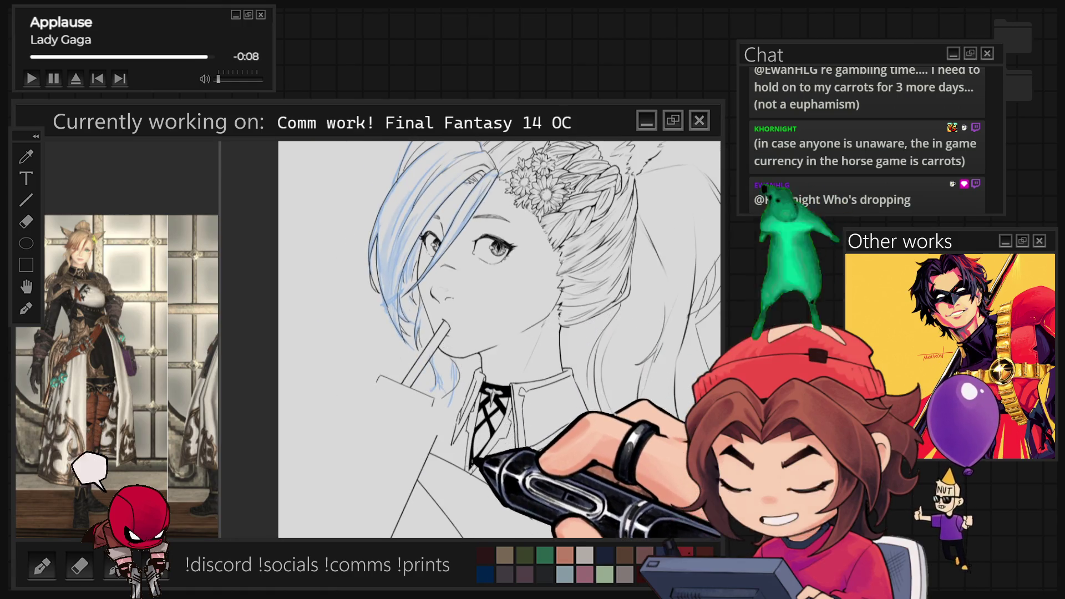
pyautogui.hotkey('ctrl', '+')
pyautogui.hotkey('ctrl', ',')
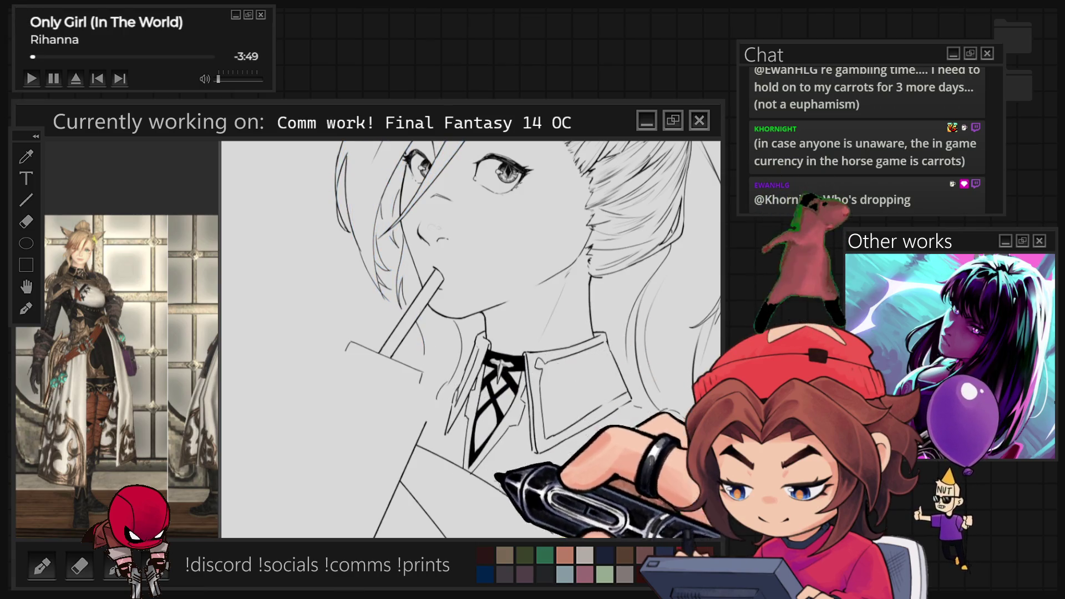
pyautogui.hotkey('ctrl', ',')
pyautogui.hotkey('ctrl', '-')
pyautogui.hotkey('ctrl', '-')
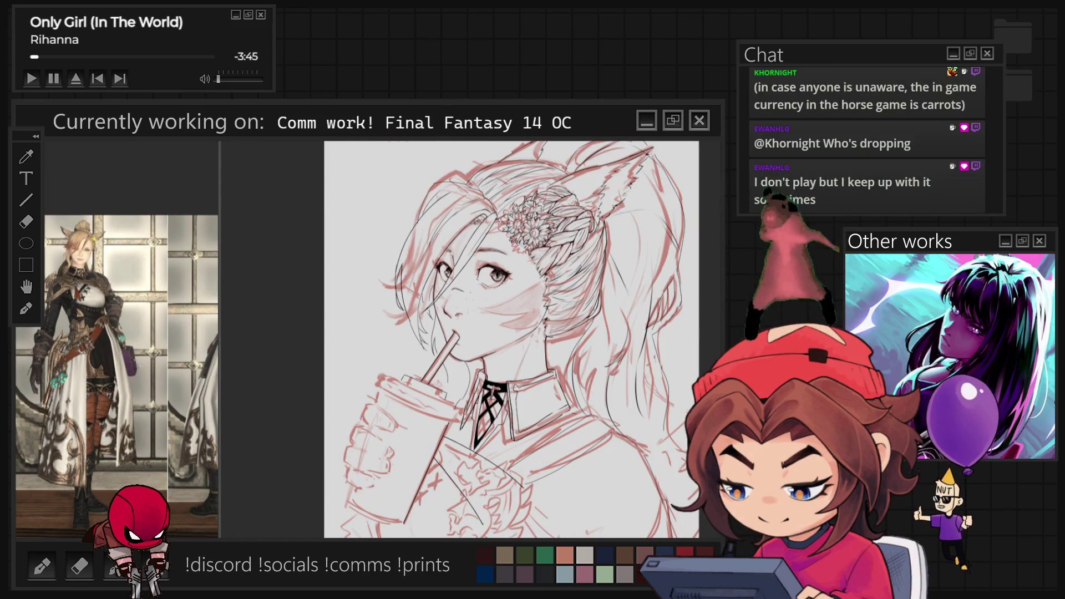
pyautogui.hotkey('ctrl', ',')
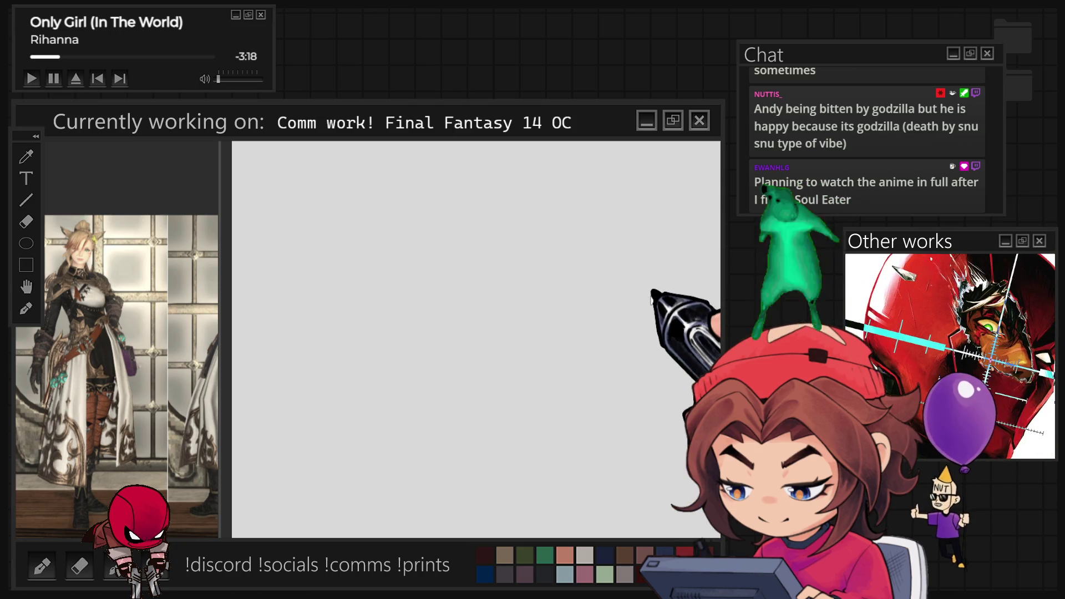
# Step: Drag the pasted doodle-request screenshot near the top of the canvas and commit it
pyautogui.moveTo(279, 98)
pyautogui.mouseDown()
pyautogui.moveTo(473, 259)
pyautogui.moveTo(465, 224)
pyautogui.moveTo(482, 247)
pyautogui.mouseUp()
pyautogui.click(449, 291)
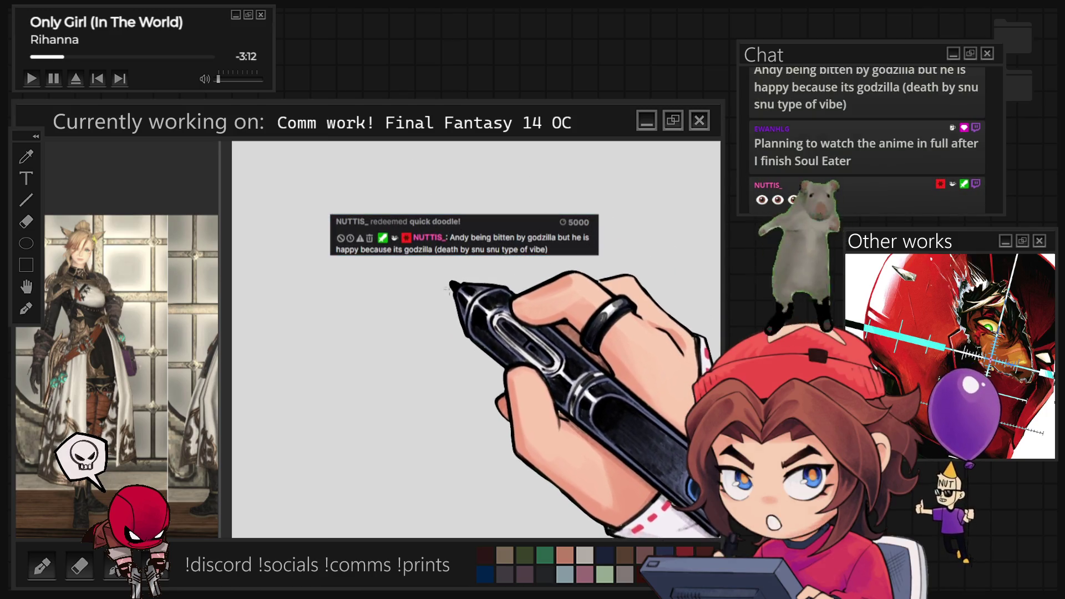
pyautogui.scroll(3, 444, 383)
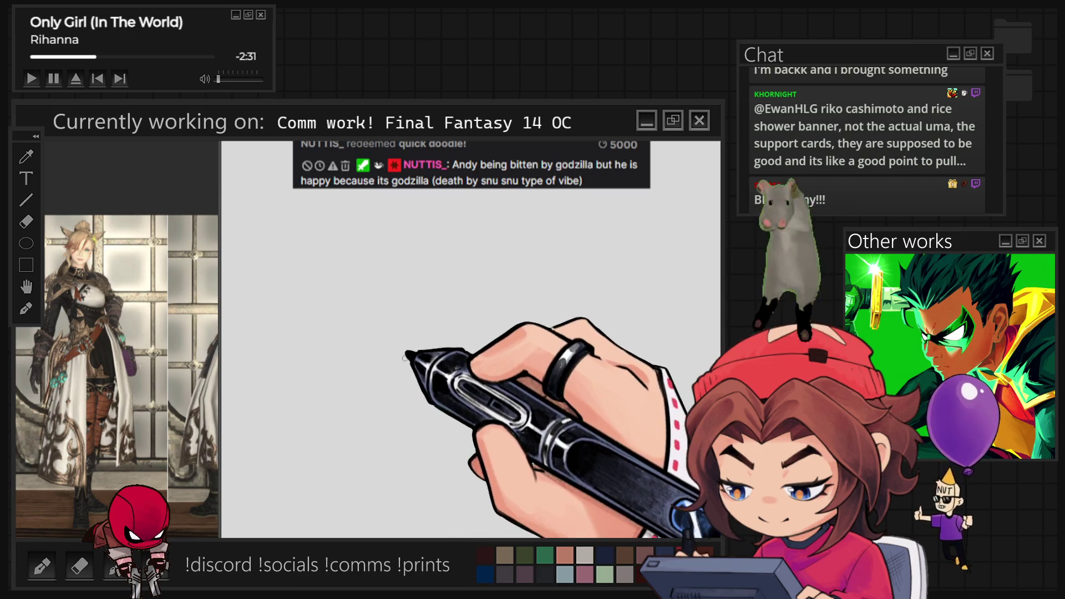
# Step: Sketch Godzilla's head outline with its top curve, snout, eye and chin
pyautogui.moveTo(359, 340); pyautogui.dragTo(407, 295)
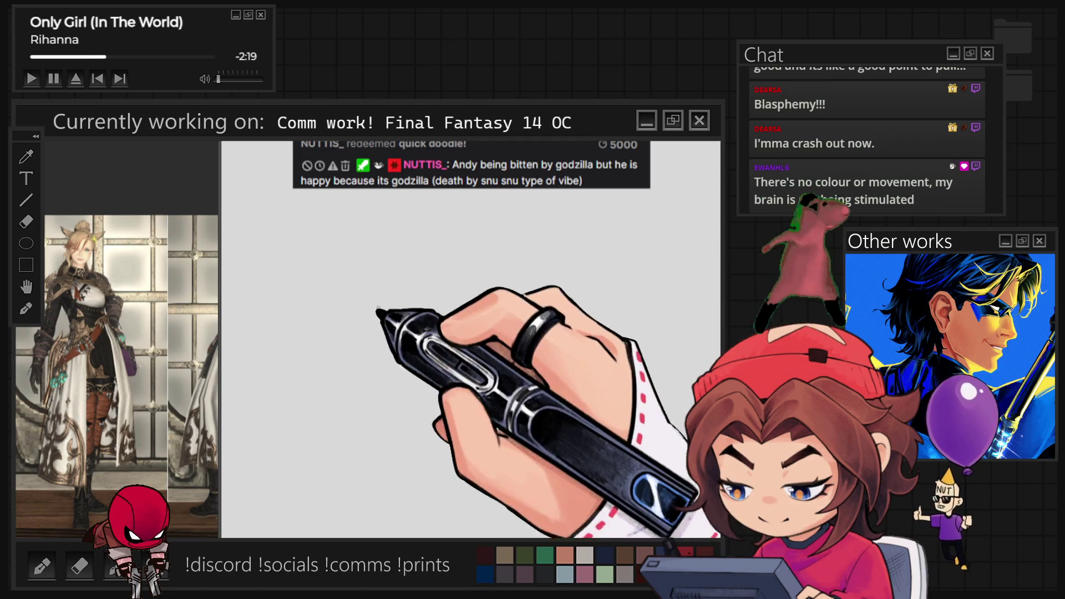
pyautogui.moveTo(367, 304); pyautogui.dragTo(441, 285)
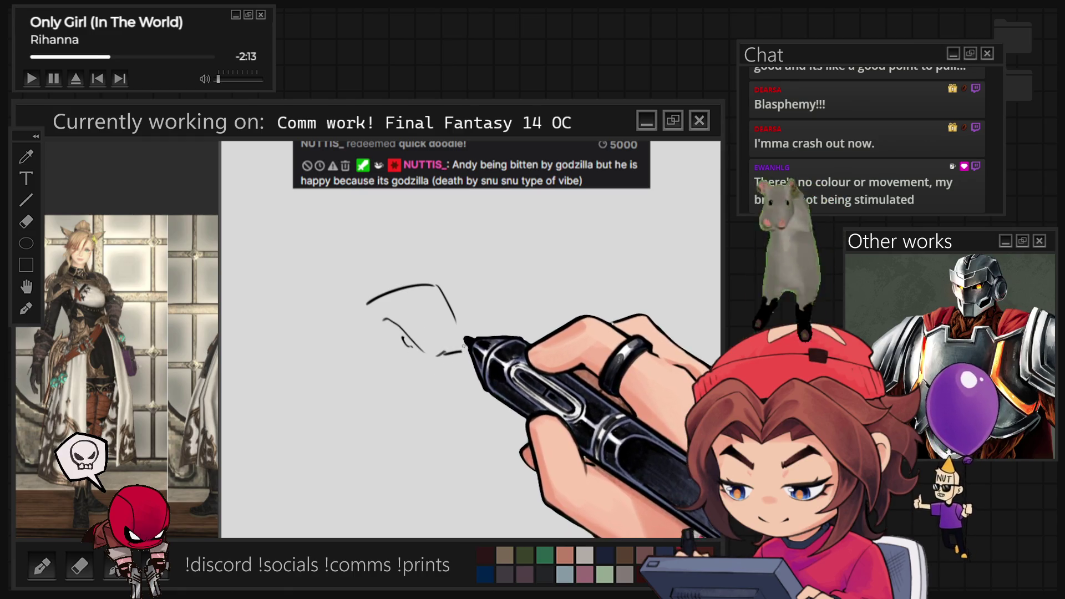
pyautogui.moveTo(458, 326); pyautogui.dragTo(465, 341)
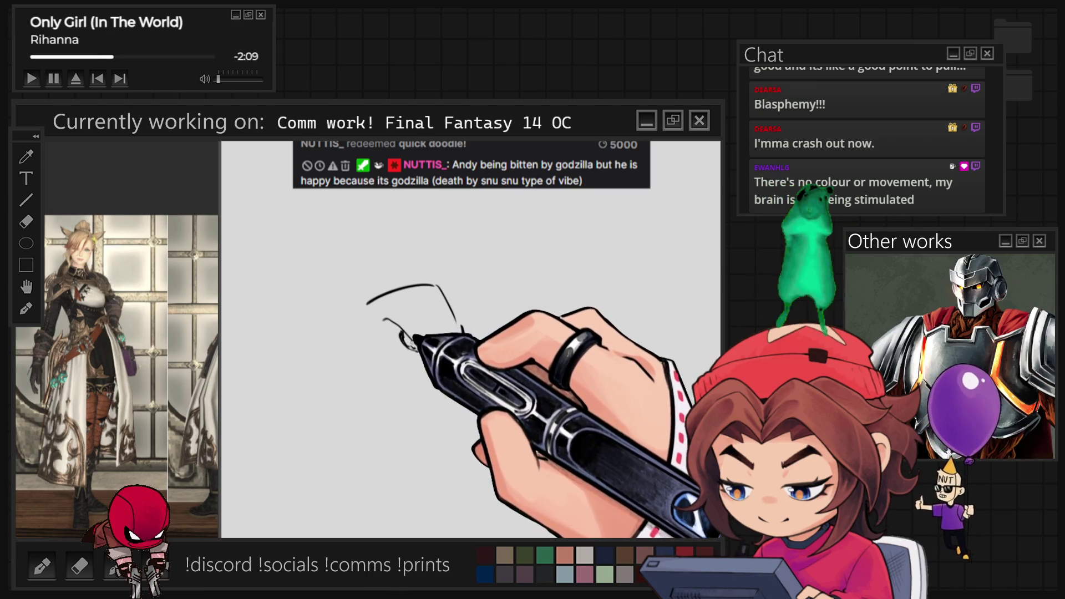
pyautogui.moveTo(405, 337)
pyautogui.mouseDown()
pyautogui.moveTo(405, 324)
pyautogui.moveTo(424, 350)
pyautogui.mouseUp()
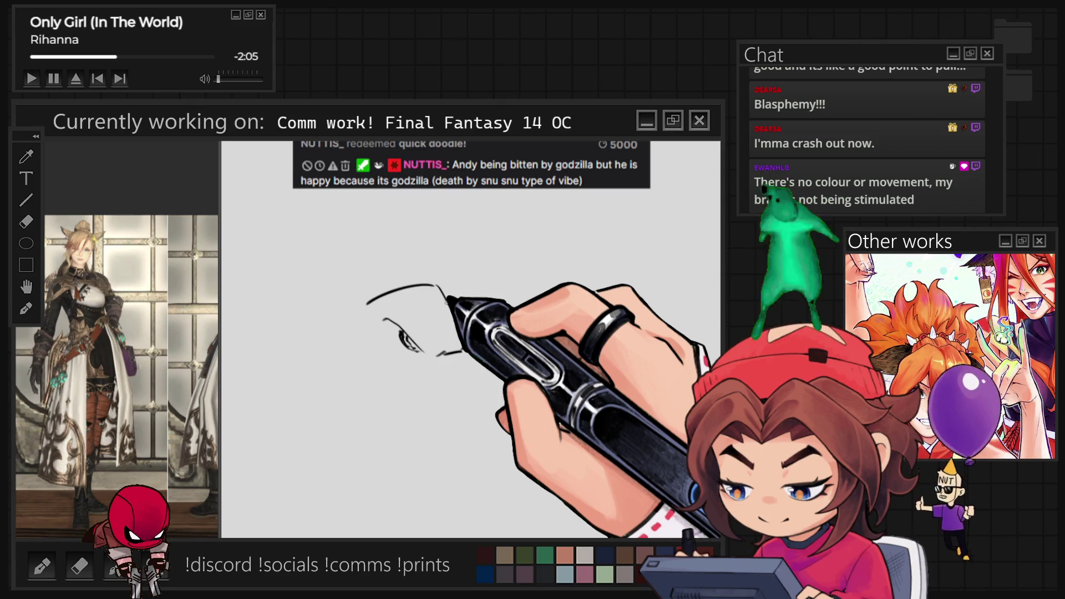
pyautogui.moveTo(448, 300); pyautogui.dragTo(453, 318)
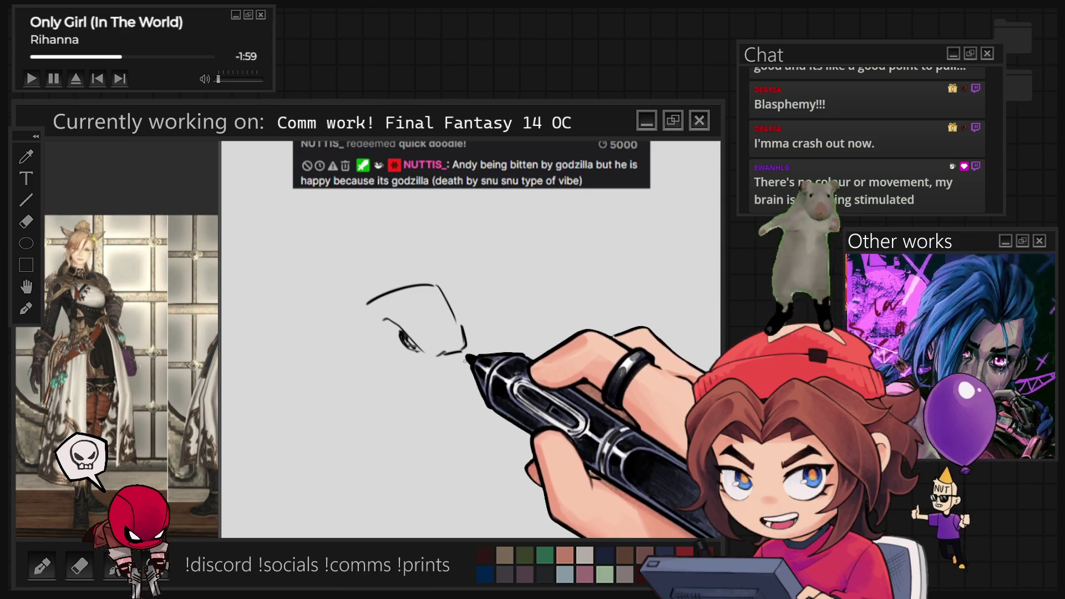
pyautogui.moveTo(466, 350)
pyautogui.mouseDown()
pyautogui.moveTo(444, 391)
pyautogui.moveTo(482, 378)
pyautogui.mouseUp()
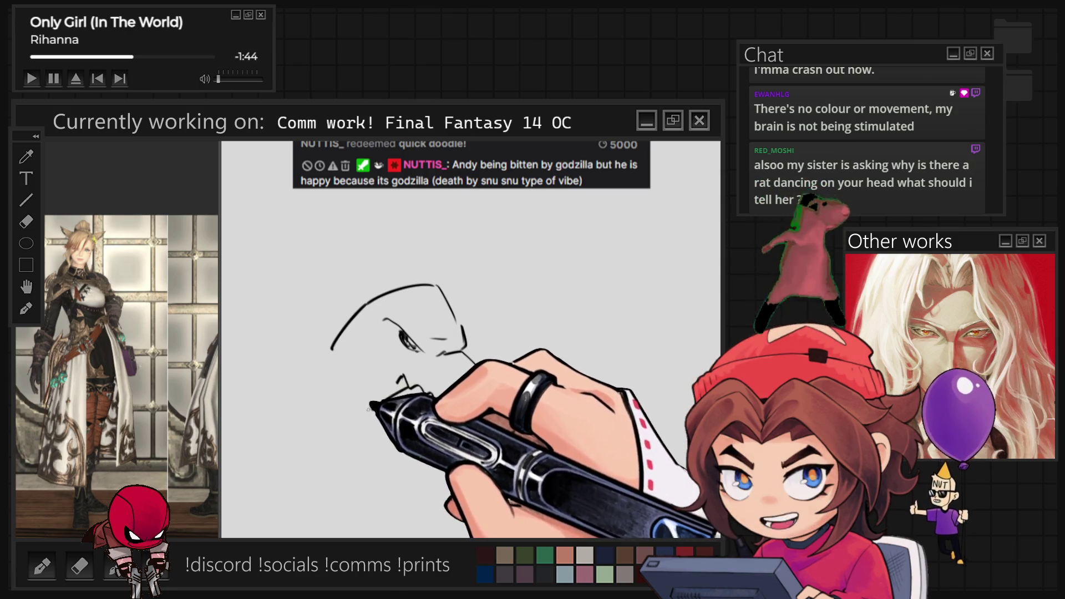
# Step: Draw Godzilla's jagged lower jaw and teeth, undoing one stray jaw stroke
pyautogui.moveTo(360, 408)
pyautogui.mouseDown()
pyautogui.moveTo(369, 424)
pyautogui.moveTo(436, 398)
pyautogui.mouseUp()
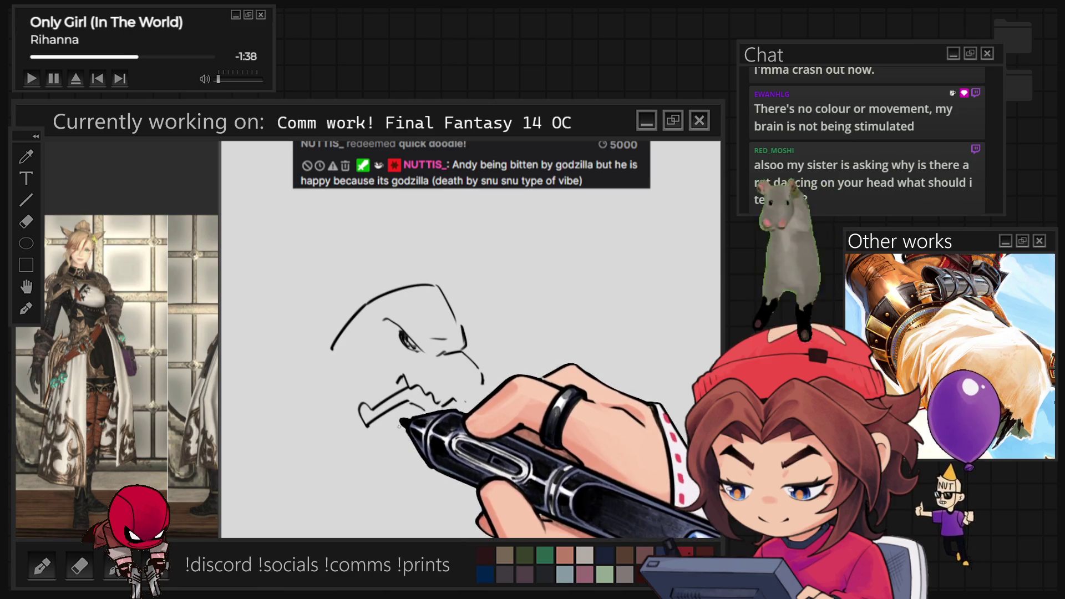
pyautogui.moveTo(389, 425)
pyautogui.mouseDown()
pyautogui.moveTo(386, 438)
pyautogui.moveTo(459, 422)
pyautogui.moveTo(494, 400)
pyautogui.mouseUp()
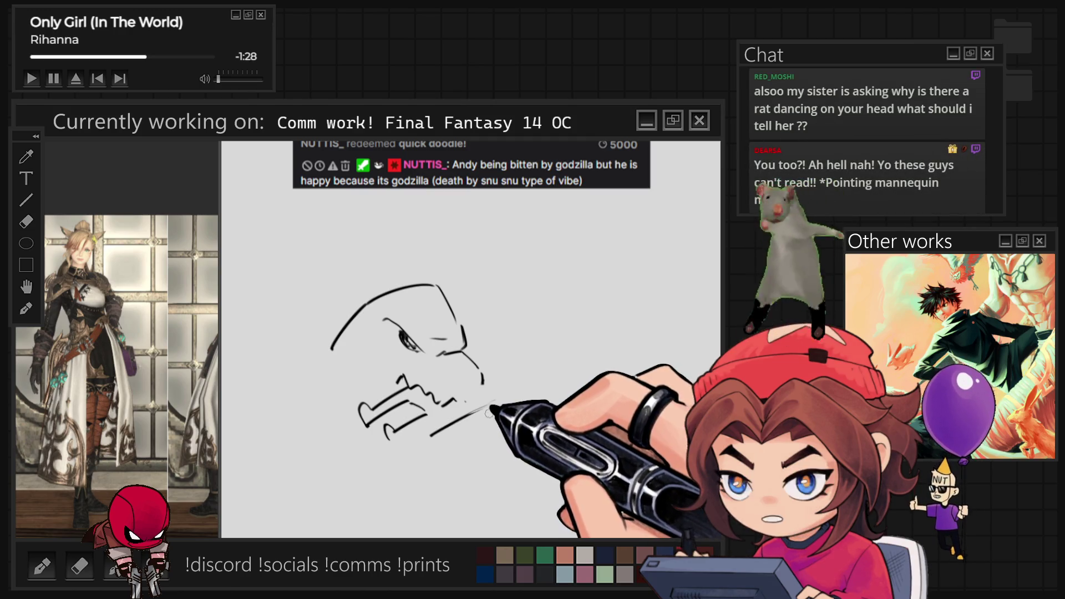
pyautogui.hotkey('ctrl', 'z')
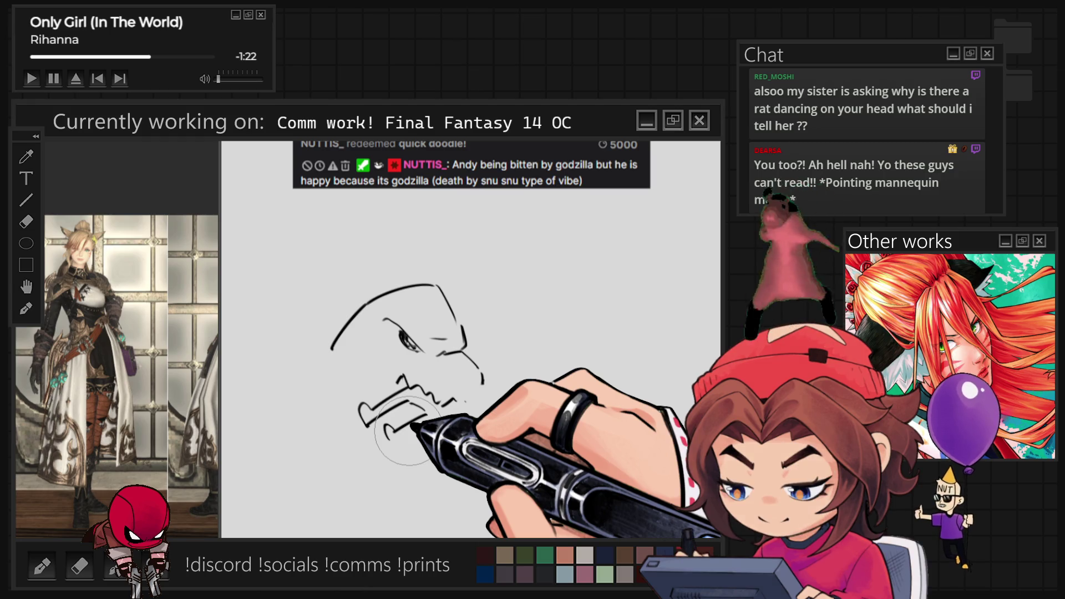
pyautogui.moveTo(396, 444); pyautogui.dragTo(457, 408)
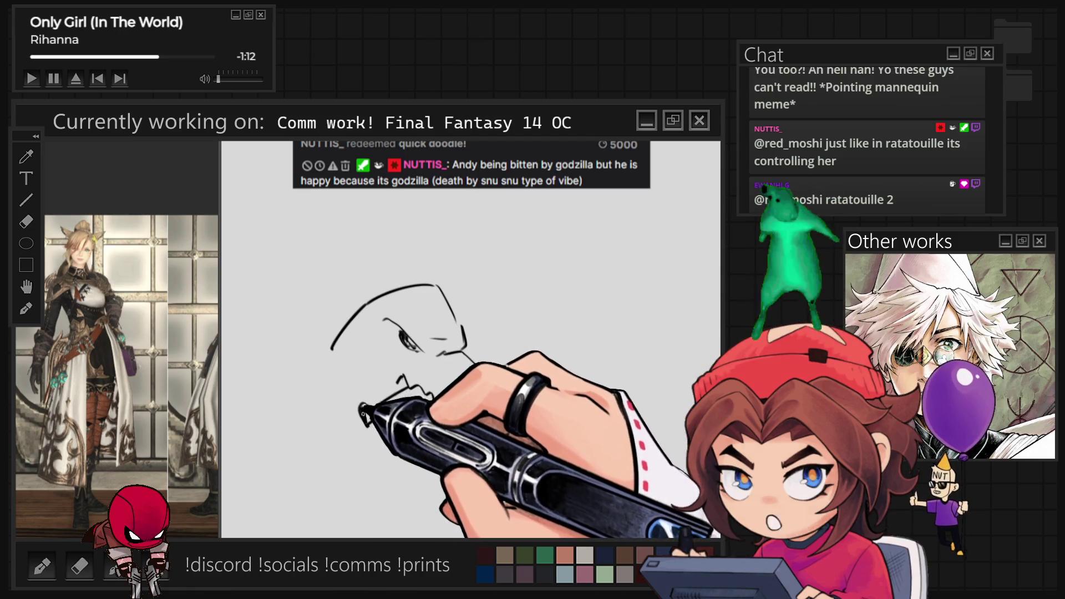
pyautogui.moveTo(397, 377)
pyautogui.mouseDown()
pyautogui.moveTo(483, 383)
pyautogui.moveTo(369, 413)
pyautogui.moveTo(394, 435)
pyautogui.mouseUp()
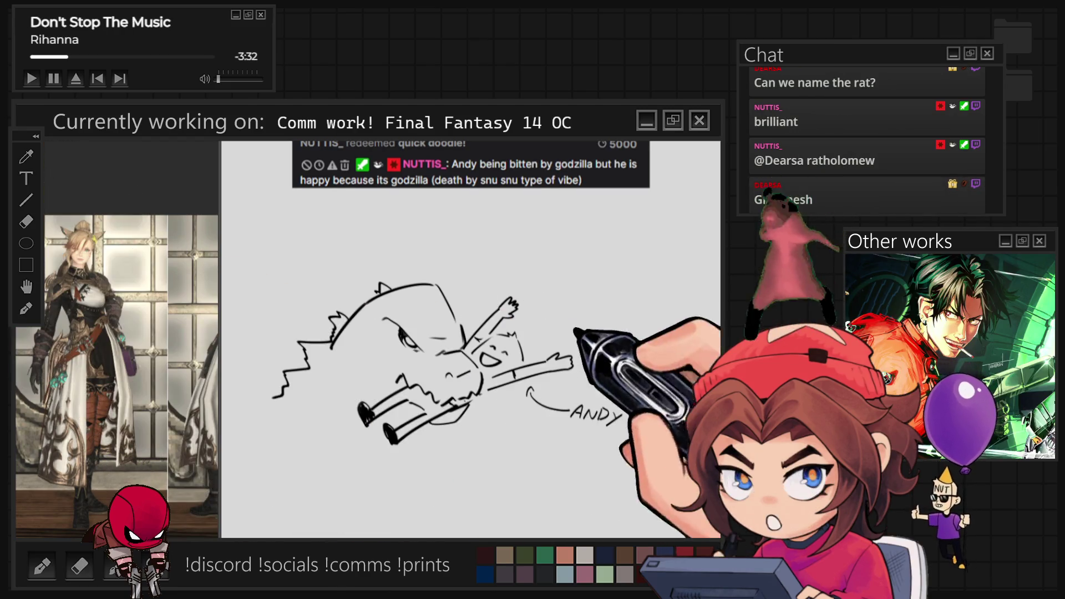
# Step: Lasso the Andy figure and nudge it slightly down-right
pyautogui.moveTo(471, 352)
pyautogui.mouseDown()
pyautogui.moveTo(476, 320)
pyautogui.moveTo(590, 357)
pyautogui.moveTo(533, 336)
pyautogui.mouseUp()
pyautogui.hotkey('ctrl', 't')
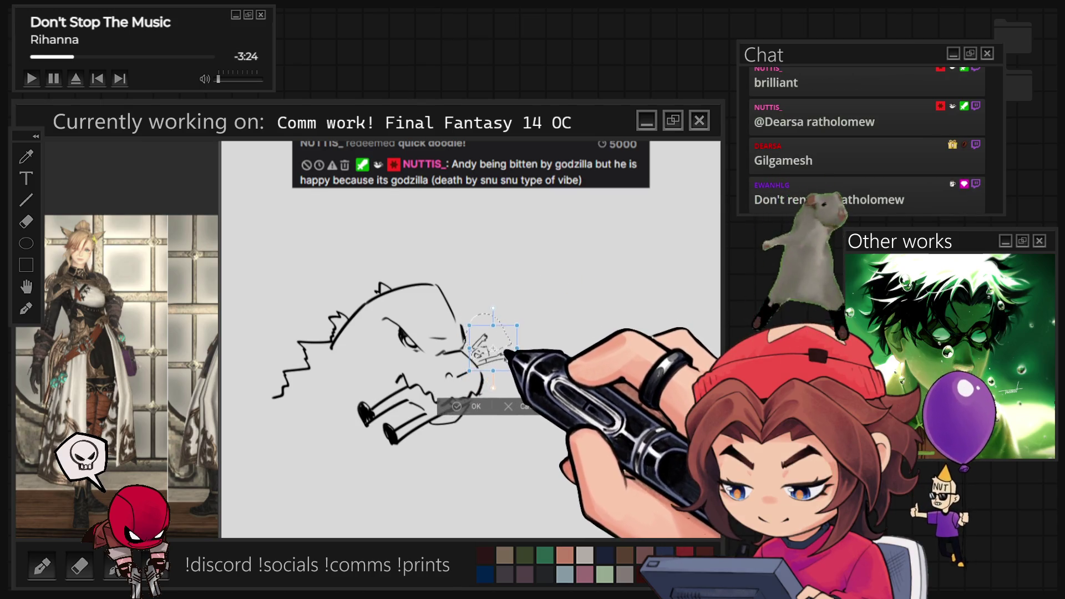
pyautogui.moveTo(509, 358); pyautogui.dragTo(511, 359)
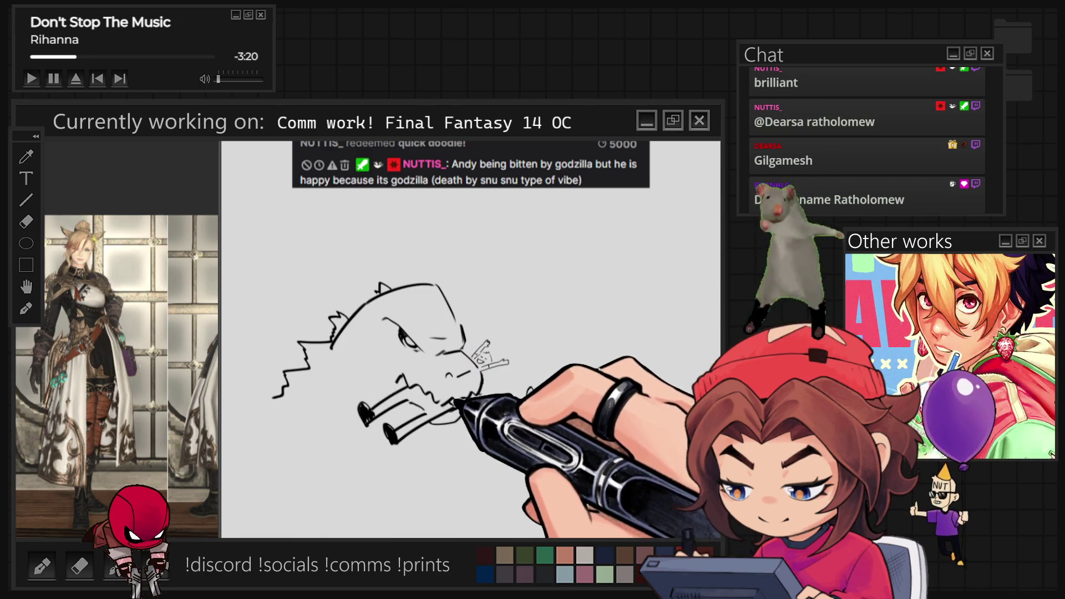
# Step: Shrink Godzilla's lower jaw up toward the snout and begin drawing new teeth
pyautogui.moveTo(395, 443); pyautogui.dragTo(382, 382)
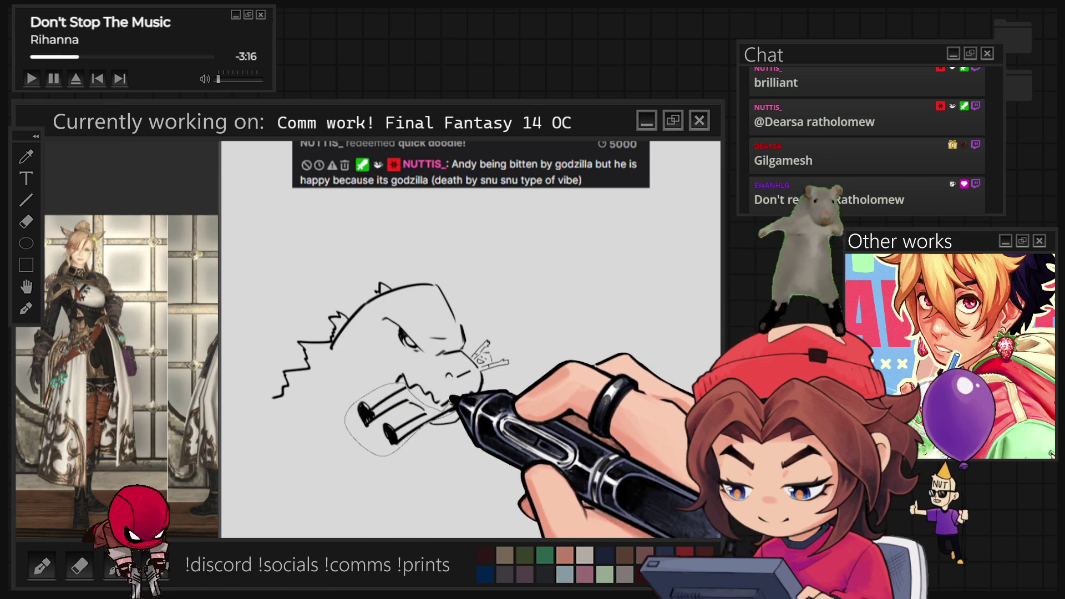
pyautogui.moveTo(452, 398); pyautogui.dragTo(469, 399)
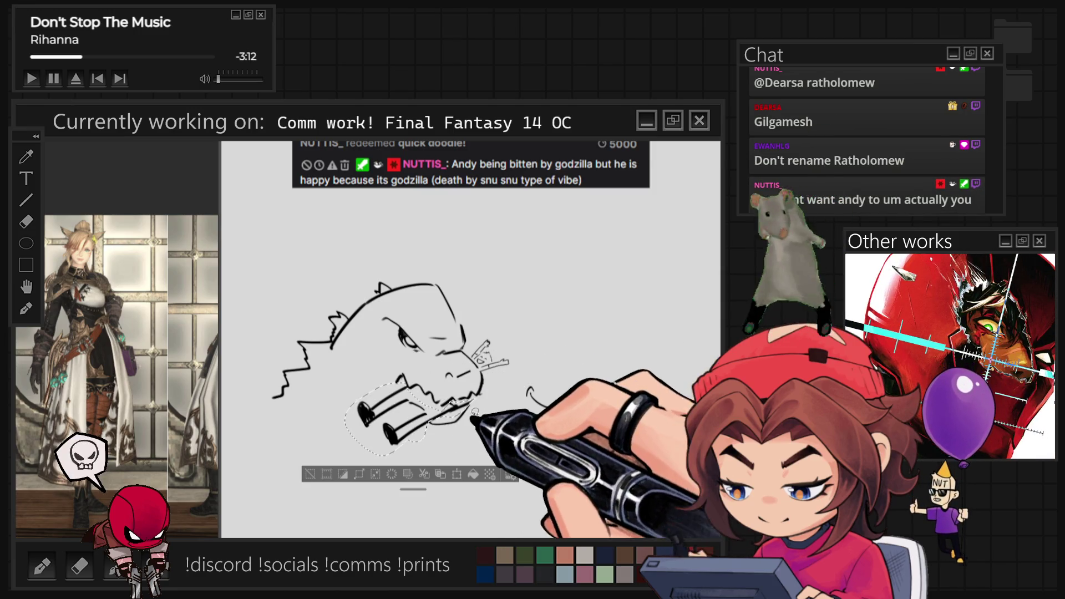
pyautogui.hotkey('ctrl', 't')
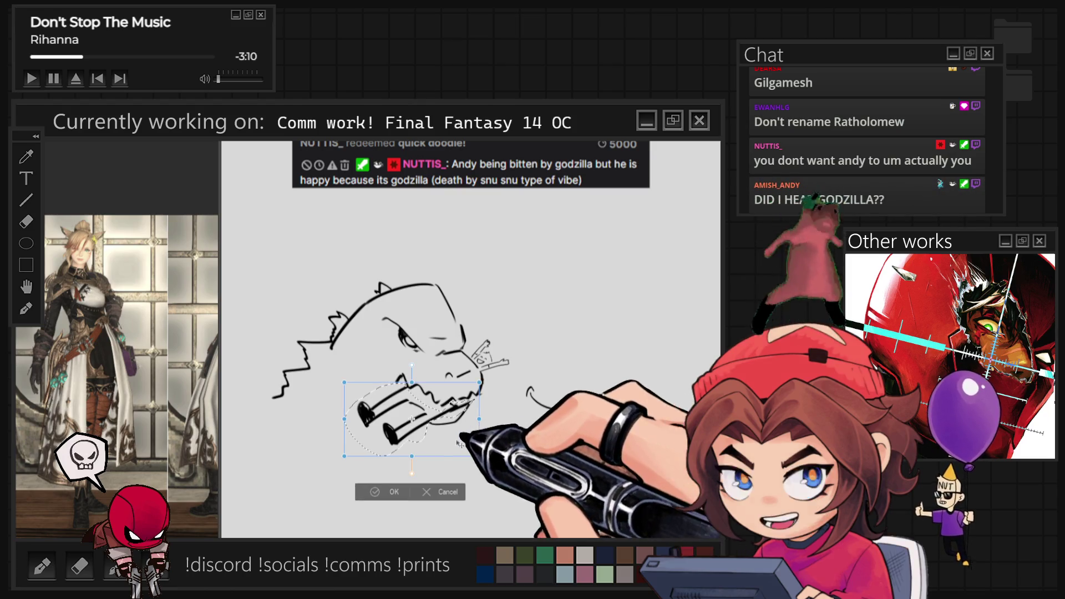
pyautogui.moveTo(412, 455); pyautogui.dragTo(412, 414)
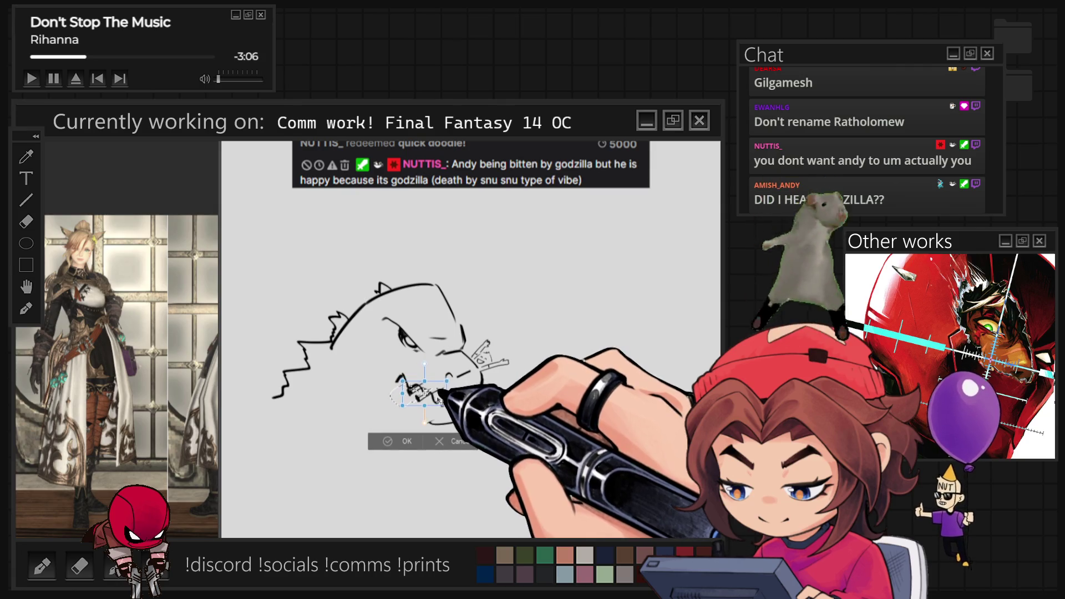
pyautogui.moveTo(439, 396); pyautogui.dragTo(438, 397)
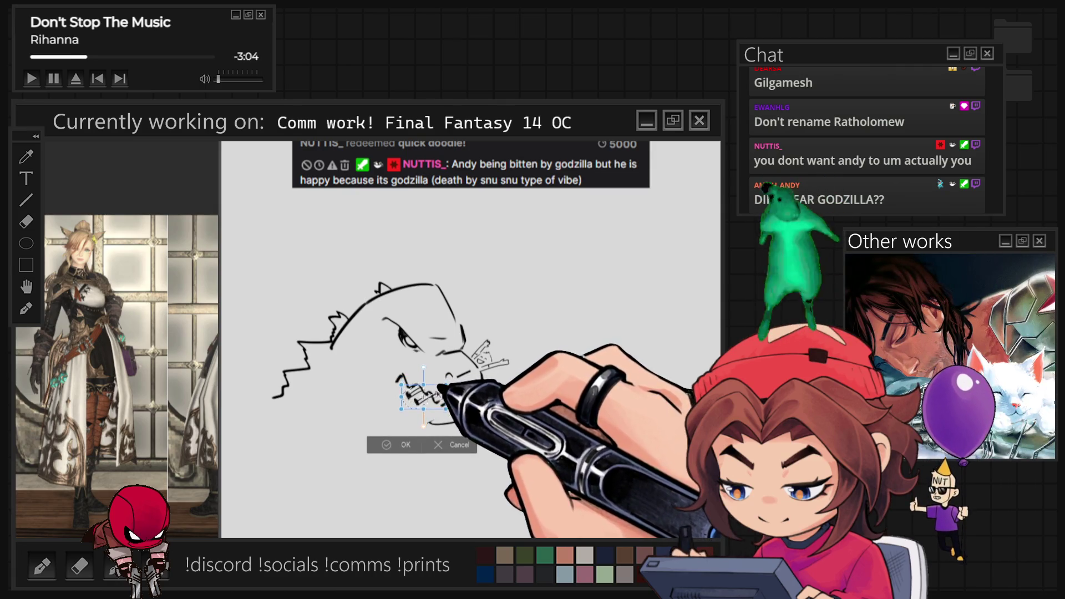
pyautogui.click(397, 445)
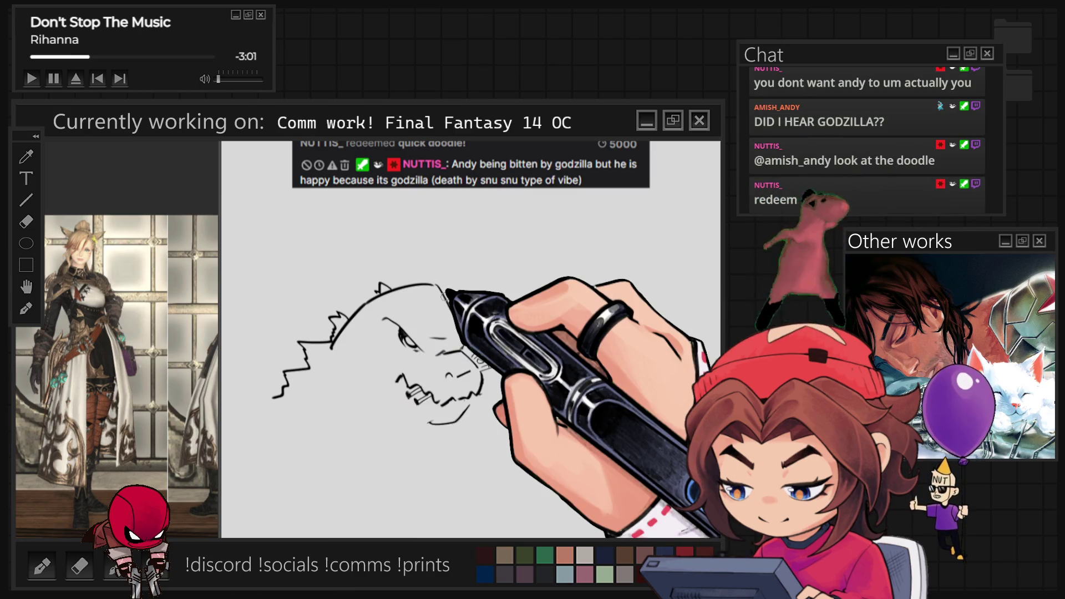
pyautogui.moveTo(403, 397); pyautogui.dragTo(419, 411)
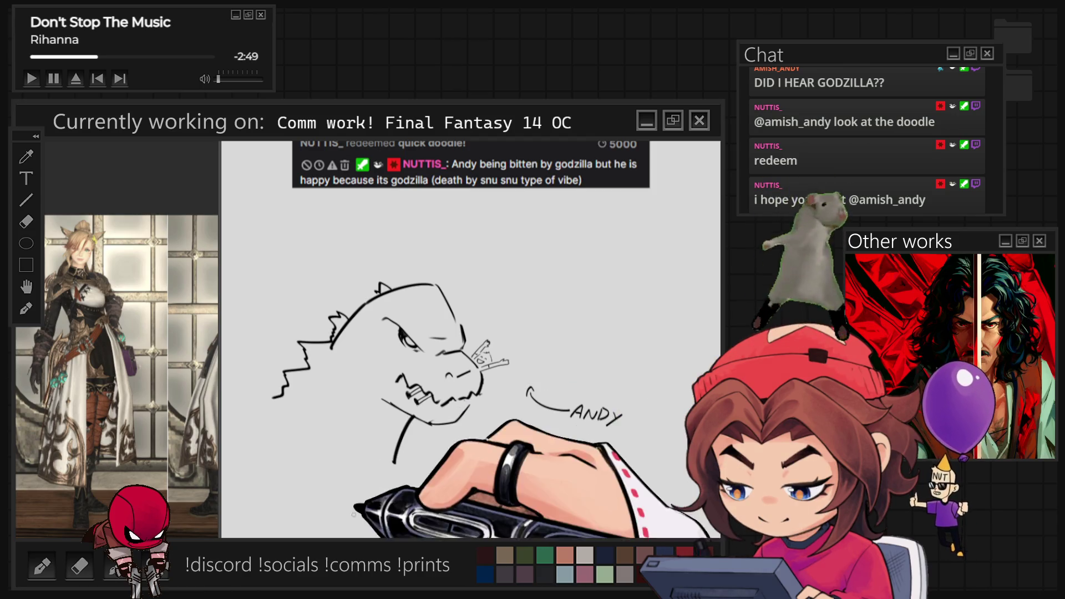
# Step: Draw Godzilla's back, lower body, neck and head front, extend Andy's arm, and select the ANDY label
pyautogui.moveTo(333, 347); pyautogui.dragTo(279, 422)
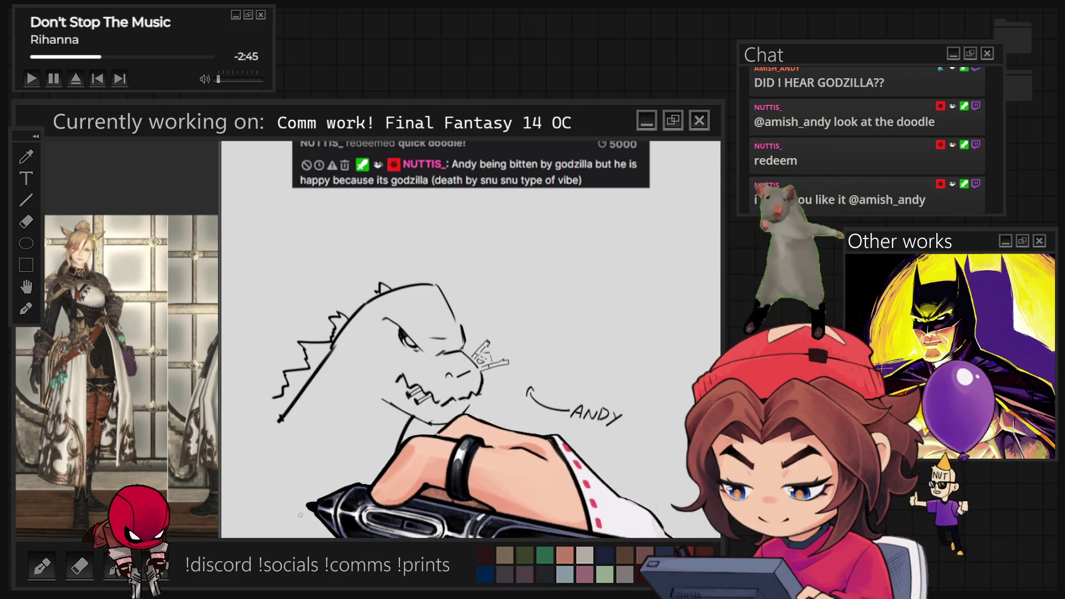
pyautogui.moveTo(250, 487); pyautogui.dragTo(295, 442)
pyautogui.moveTo(413, 417)
pyautogui.mouseDown()
pyautogui.moveTo(398, 455)
pyautogui.moveTo(422, 515)
pyautogui.mouseUp()
pyautogui.moveTo(437, 286); pyautogui.dragTo(464, 338)
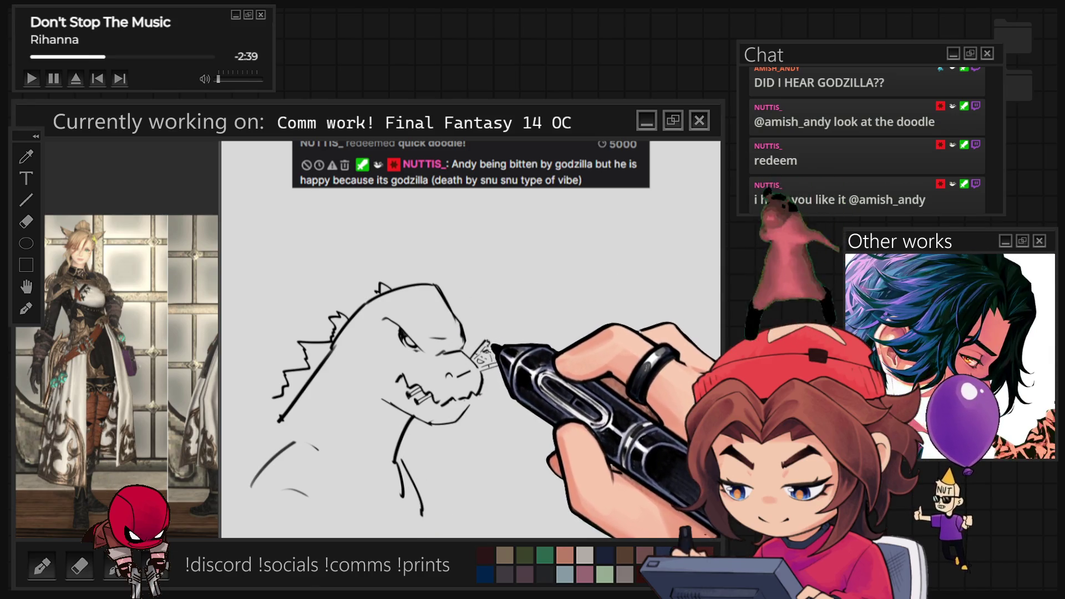
pyautogui.moveTo(488, 363); pyautogui.dragTo(508, 361)
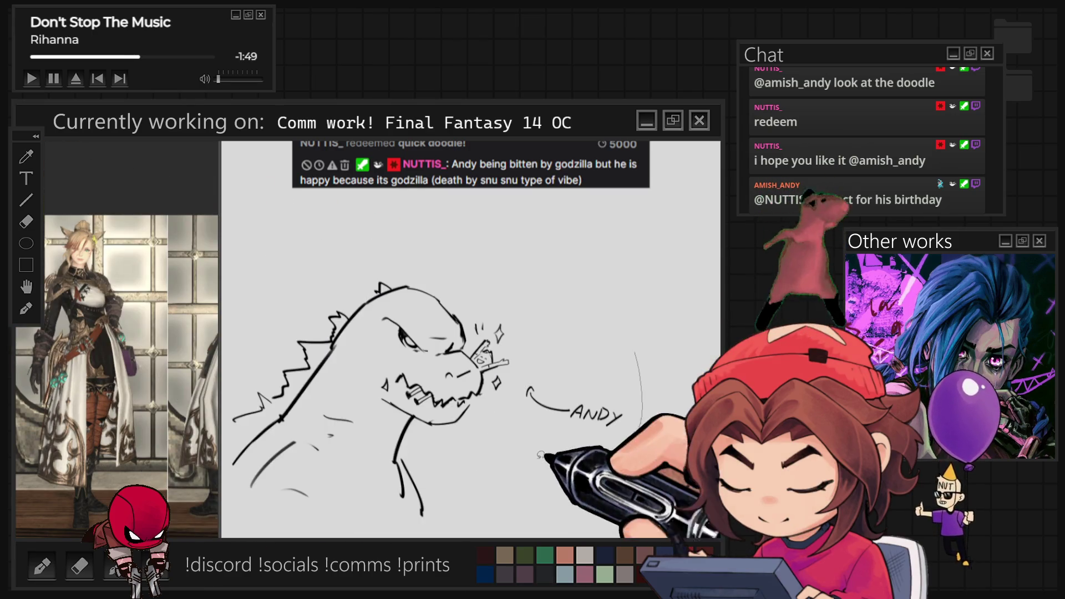
pyautogui.moveTo(607, 444); pyautogui.dragTo(633, 357)
pyautogui.hotkey('ctrl', 't')
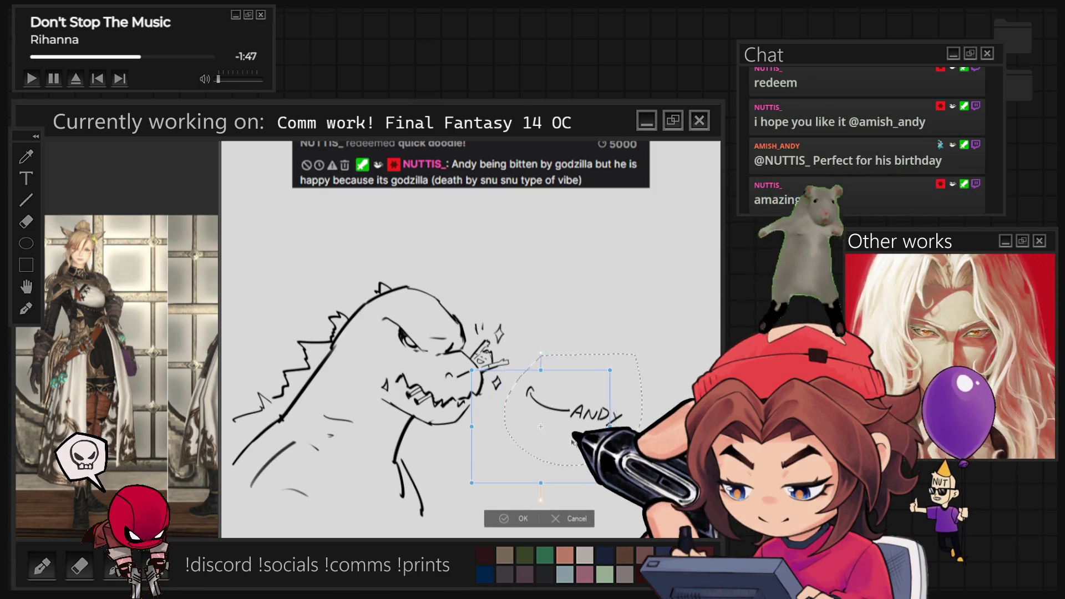
# Step: Deselect the repositioned ANDY label and arrow
pyautogui.hotkey('ctrl', 'd')
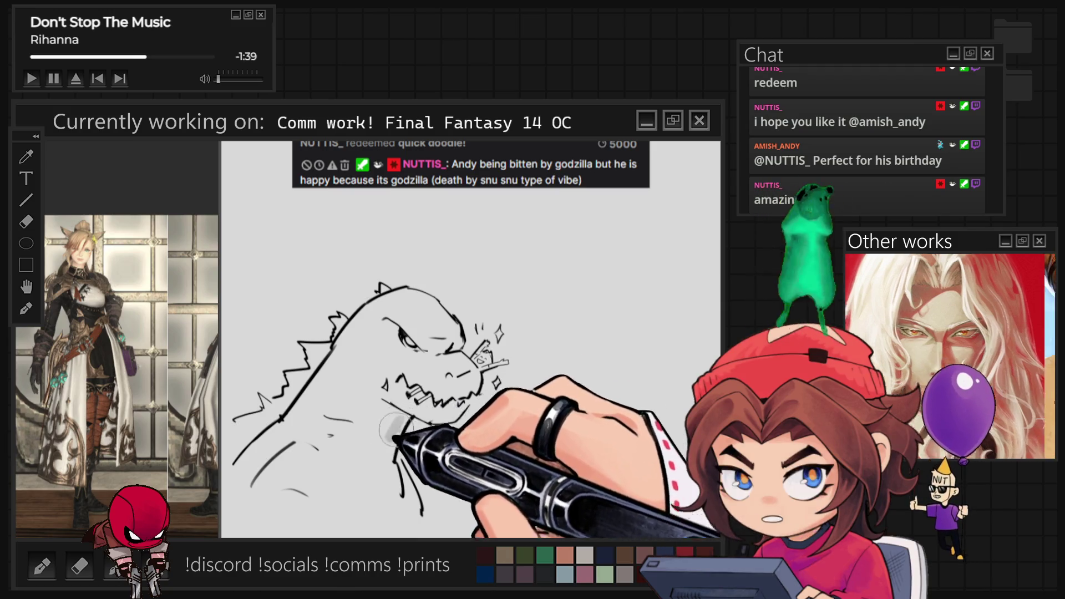
# Step: Brush soft grey shading over Godzilla's lower body, neck, head, snout and jaw
pyautogui.moveTo(376, 413)
pyautogui.mouseDown()
pyautogui.moveTo(236, 481)
pyautogui.moveTo(296, 452)
pyautogui.moveTo(385, 471)
pyautogui.moveTo(327, 454)
pyautogui.moveTo(355, 460)
pyautogui.moveTo(382, 438)
pyautogui.mouseUp()
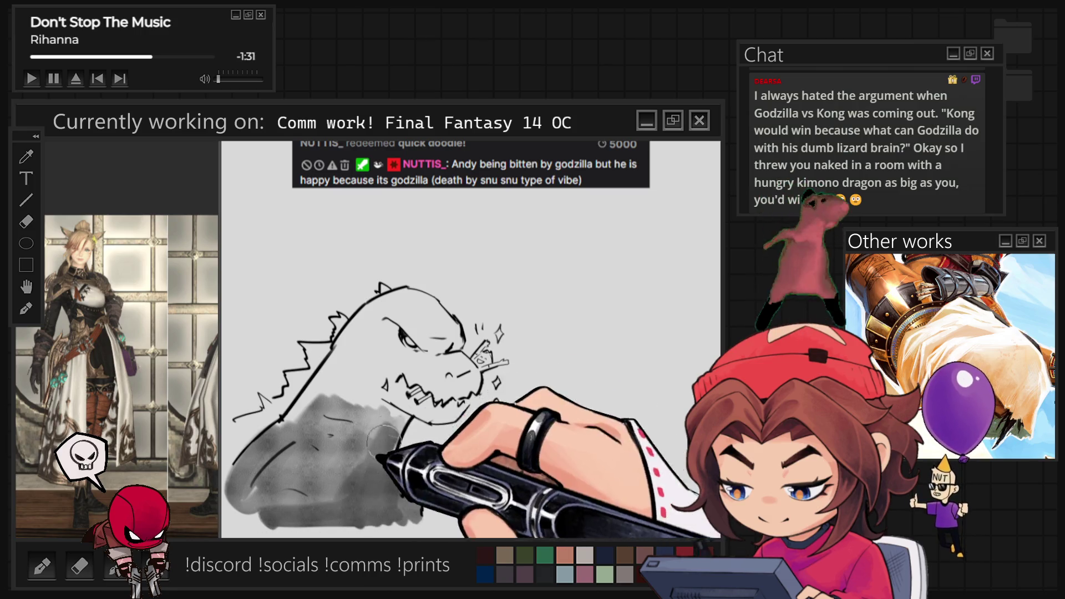
pyautogui.moveTo(395, 402)
pyautogui.mouseDown()
pyautogui.moveTo(366, 366)
pyautogui.moveTo(377, 333)
pyautogui.moveTo(354, 322)
pyautogui.moveTo(409, 348)
pyautogui.moveTo(358, 298)
pyautogui.moveTo(427, 312)
pyautogui.mouseUp()
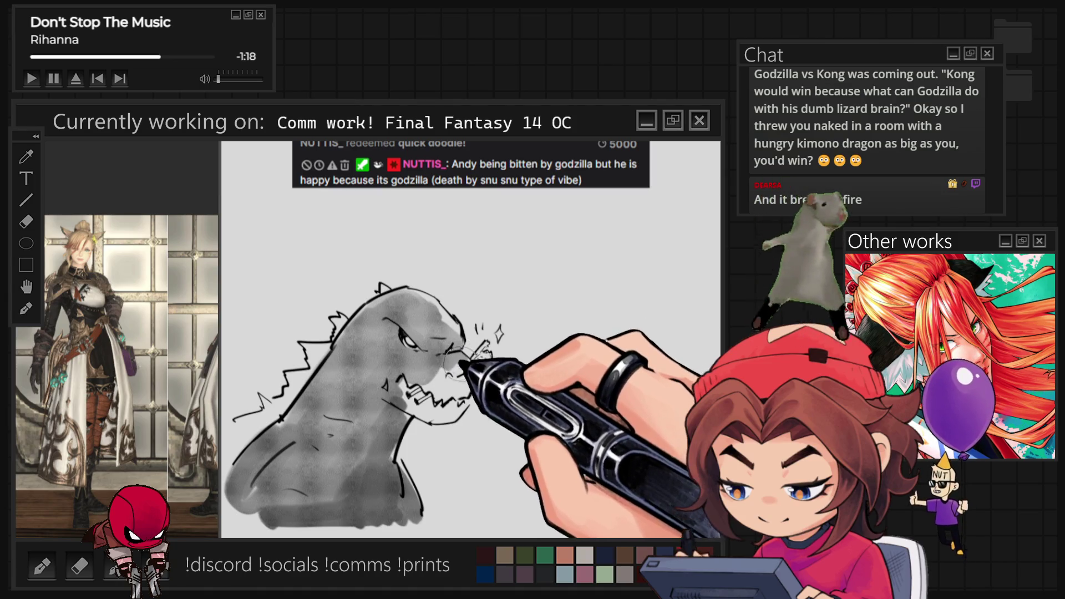
pyautogui.moveTo(427, 377); pyautogui.dragTo(436, 412)
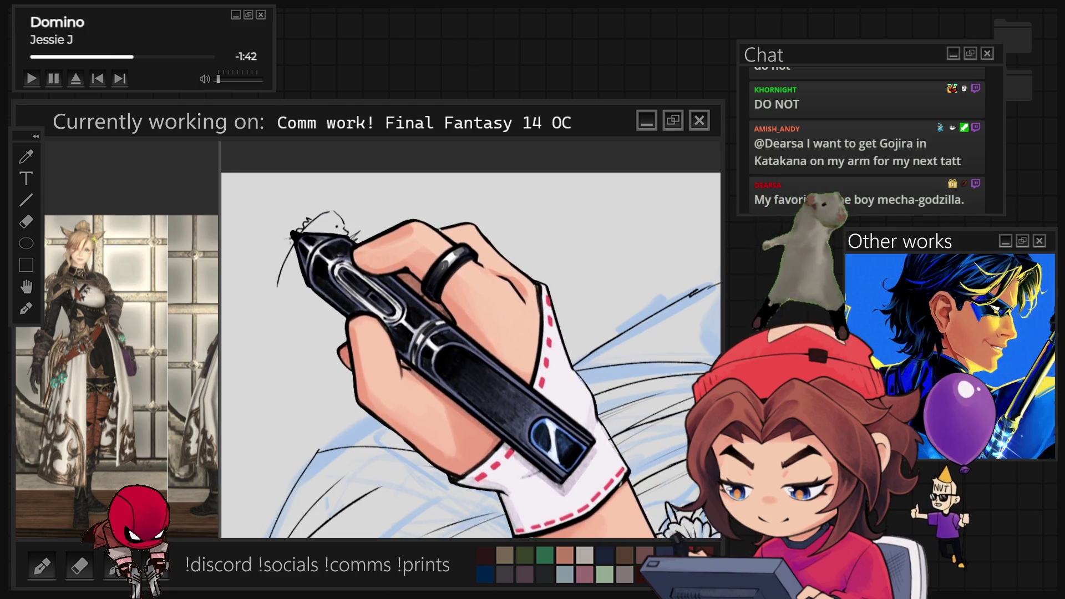
# Step: Sketch the small Godzilla's back and base line, with a beam extending from its mouth
pyautogui.moveTo(280, 260)
pyautogui.mouseDown()
pyautogui.moveTo(275, 294)
pyautogui.moveTo(238, 307)
pyautogui.mouseUp()
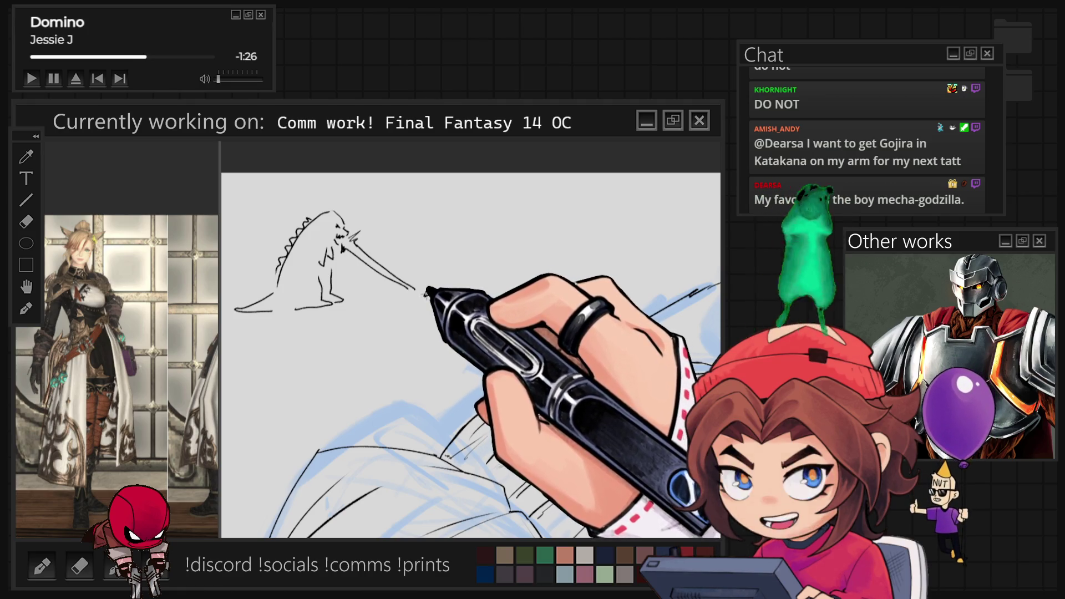
pyautogui.moveTo(421, 299); pyautogui.dragTo(432, 291)
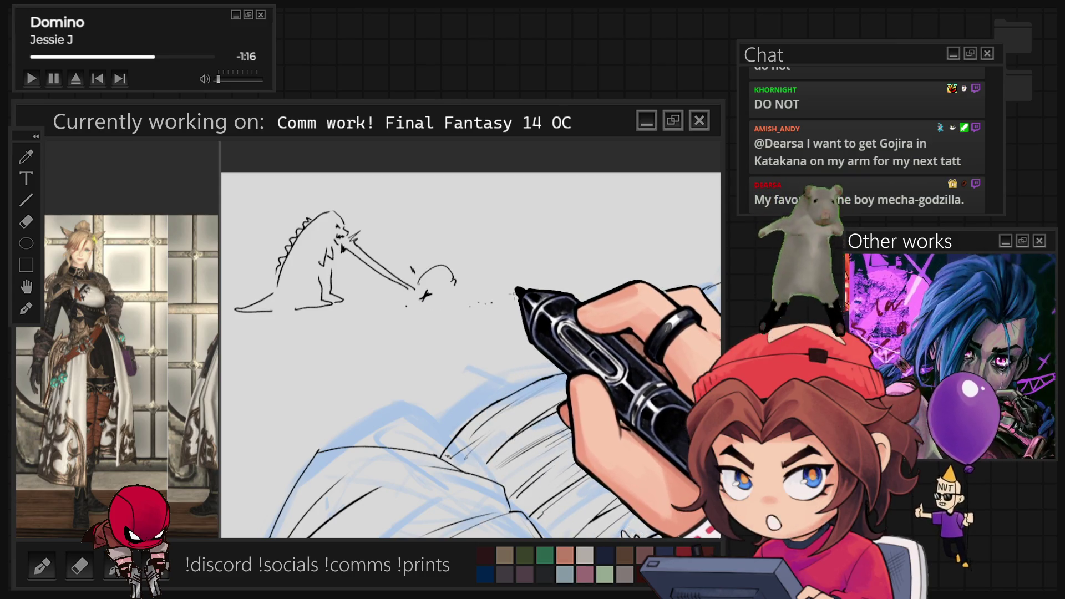
pyautogui.scroll(2, 501, 292)
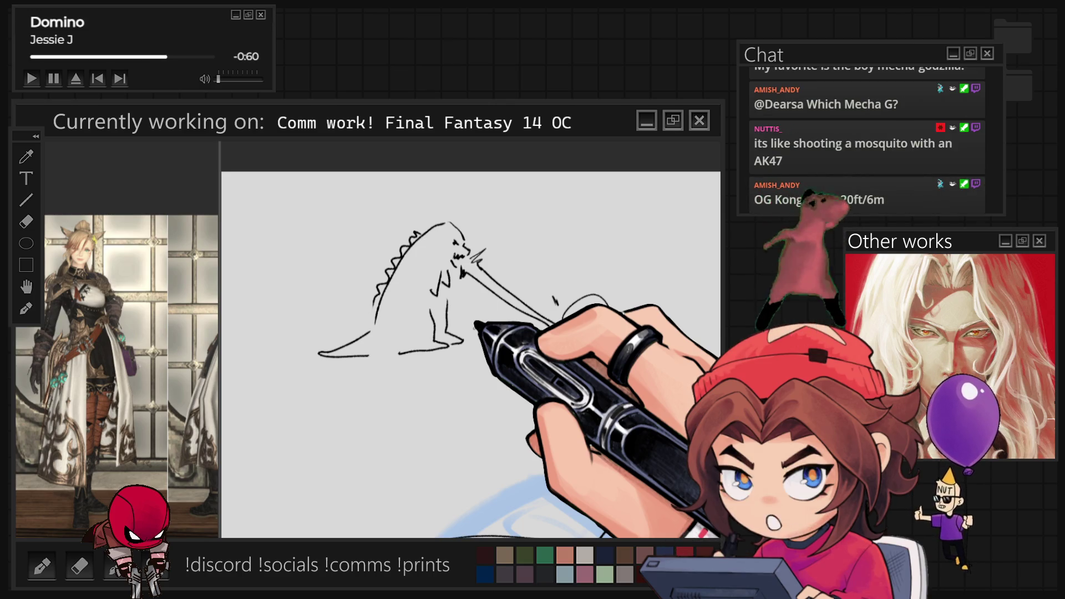
# Step: Add the tiny figure, an X at the impact, leg hatching and dots, then lasso the doodle
pyautogui.moveTo(593, 300); pyautogui.dragTo(613, 321)
pyautogui.moveTo(565, 338); pyautogui.dragTo(579, 330)
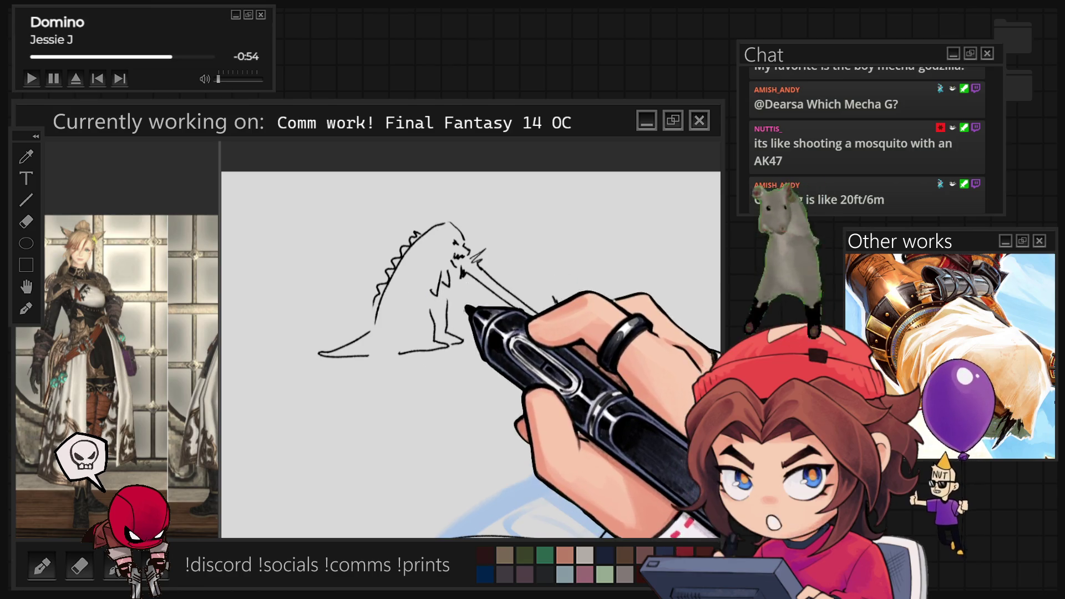
pyautogui.moveTo(461, 304)
pyautogui.mouseDown()
pyautogui.moveTo(464, 327)
pyautogui.moveTo(476, 328)
pyautogui.mouseUp()
pyautogui.click(333, 321)
pyautogui.moveTo(563, 321); pyautogui.dragTo(613, 319)
pyautogui.click(546, 349)
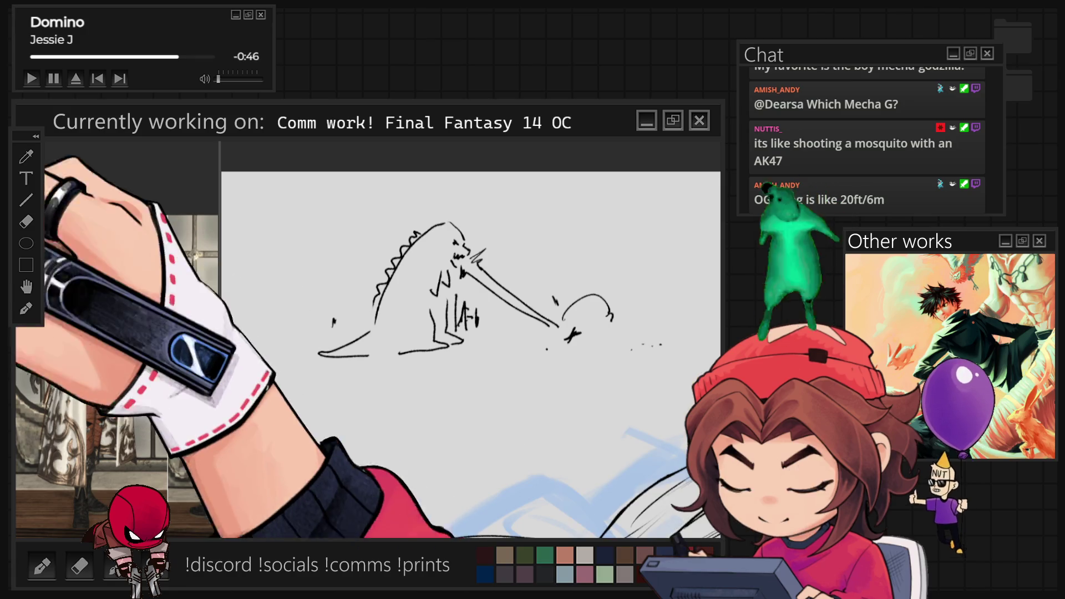
pyautogui.moveTo(710, 288)
pyautogui.mouseDown()
pyautogui.moveTo(256, 288)
pyautogui.moveTo(571, 410)
pyautogui.mouseUp()
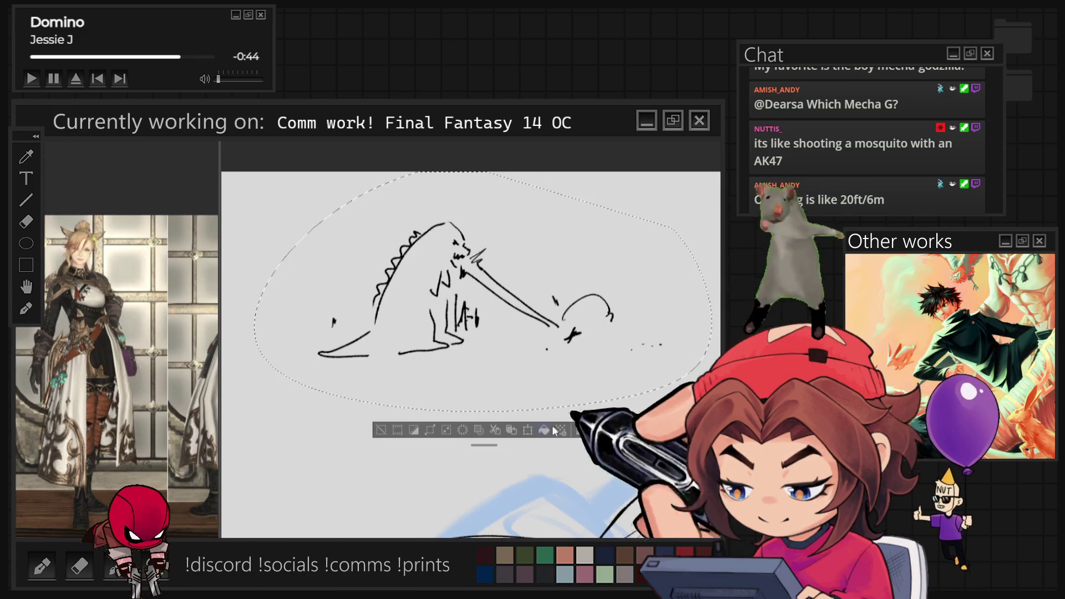
# Step: Delete the lassoed Godzilla doodle from the canvas and clear the selection
pyautogui.press('Delete')
pyautogui.hotkey('ctrl', 'd')
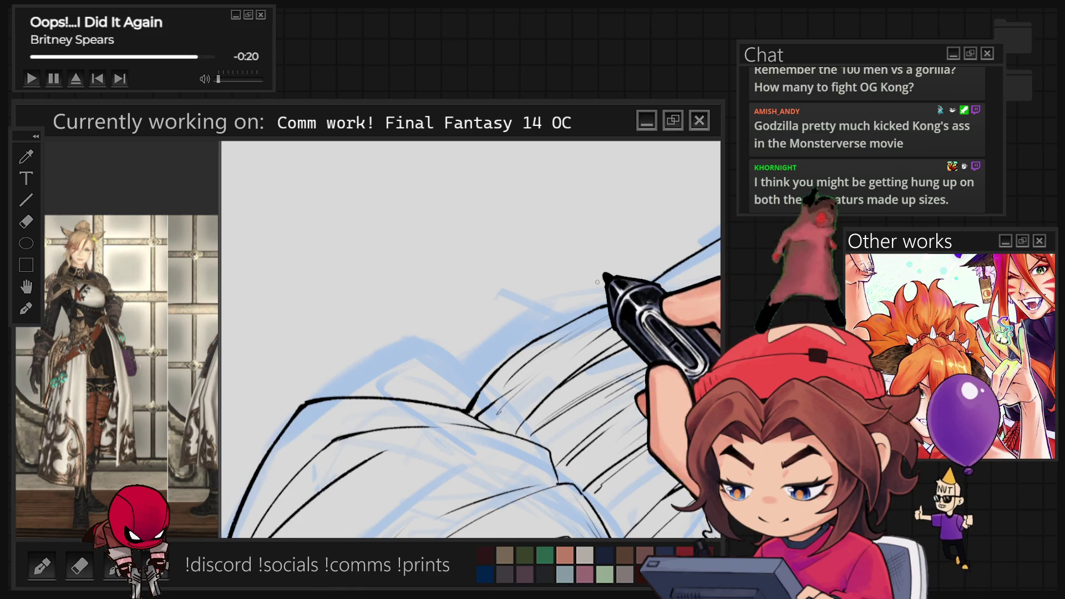
# Step: Fit the whole sketch to the window, then zoom in close on the character's eyes
pyautogui.hotkey('ctrl', '0')
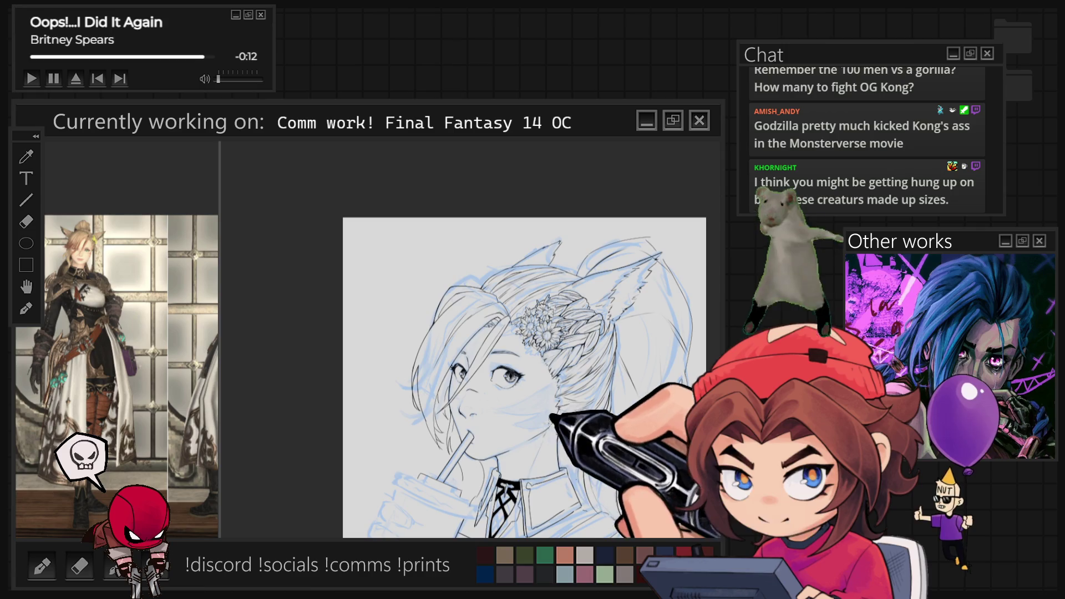
pyautogui.scroll(5, 460, 406)
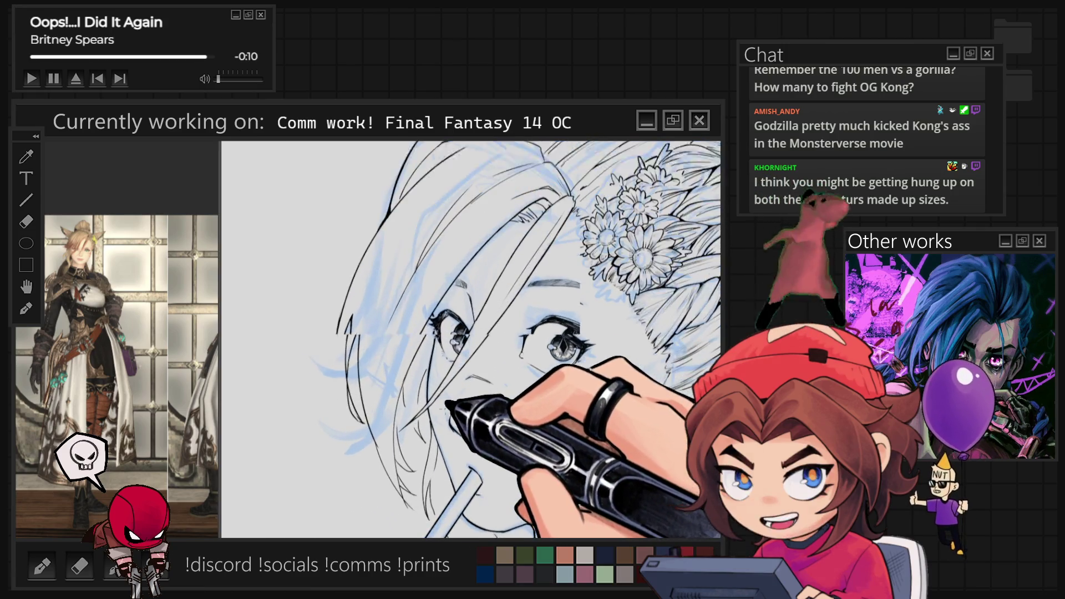
pyautogui.scroll(3, 471, 339)
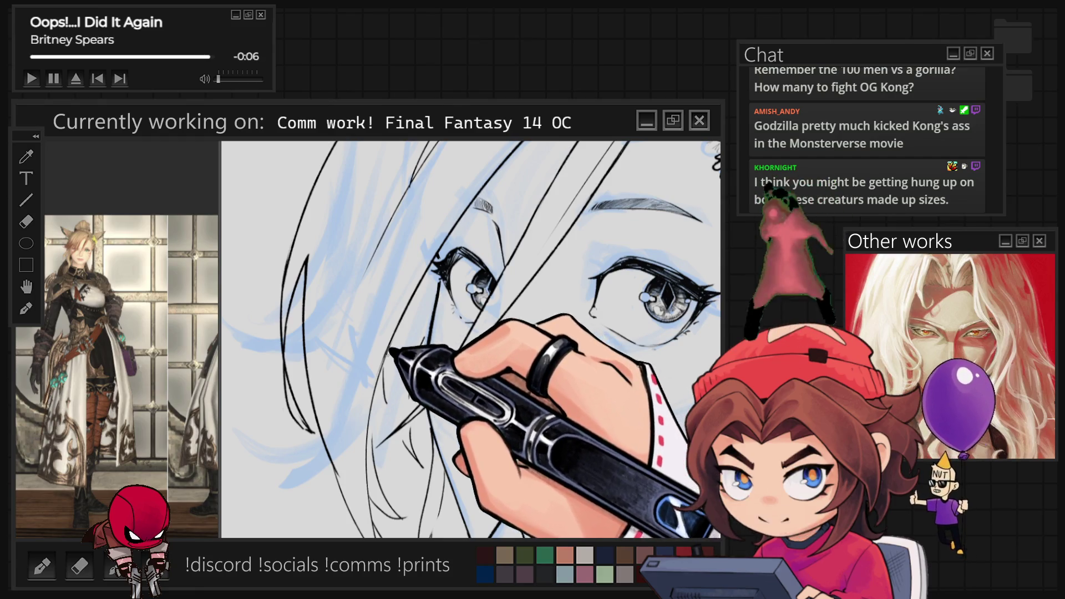
pyautogui.scroll(2, 422, 310)
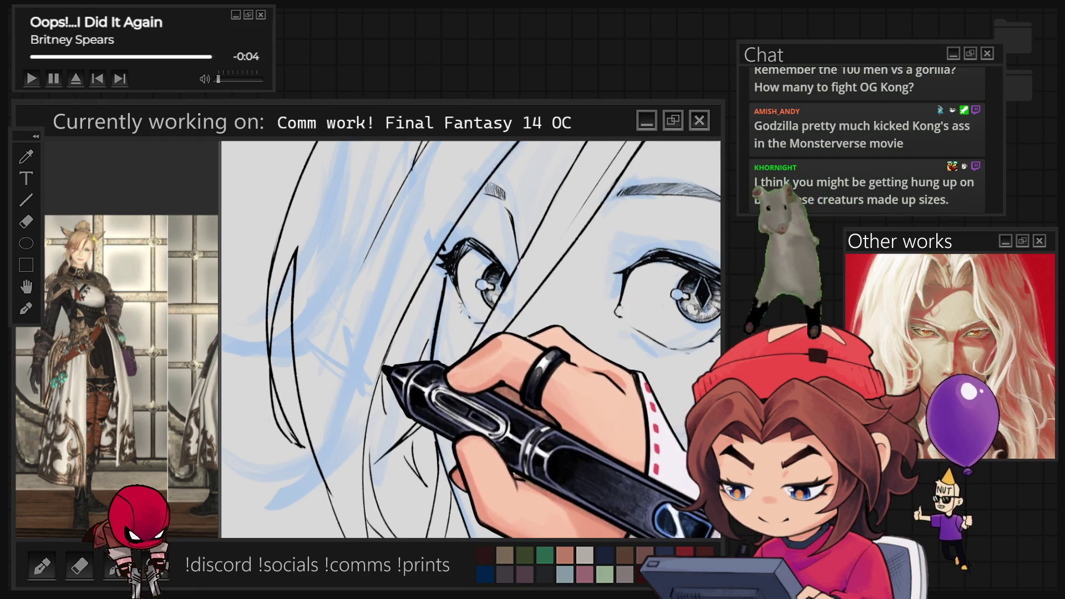
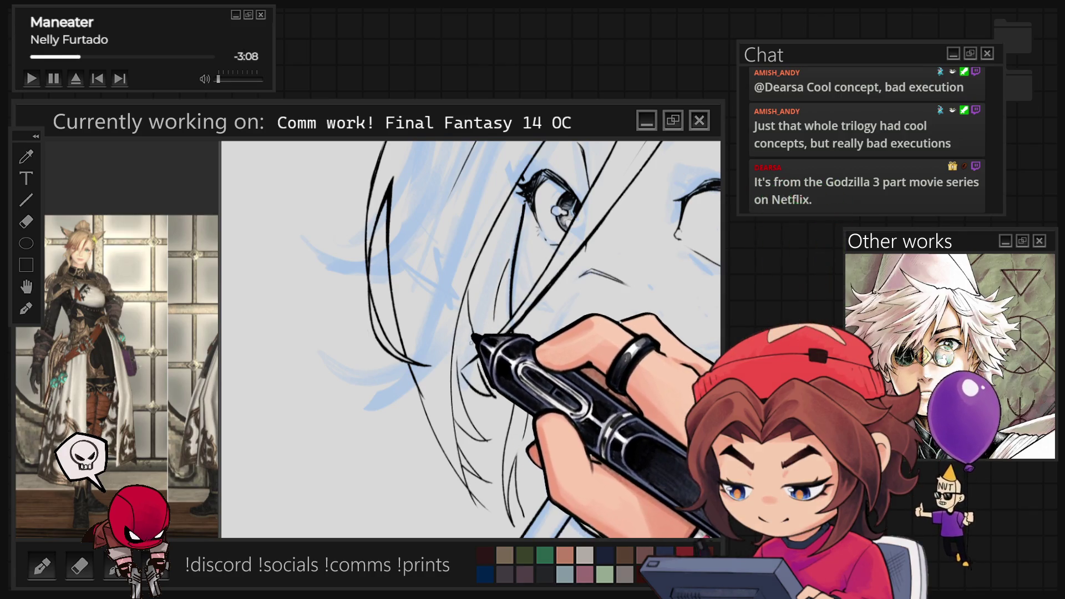
# Step: Trace black ink over the blue sketch of the collar, tie, straw and cup, zooming as needed
pyautogui.scroll(-3, 486, 269)
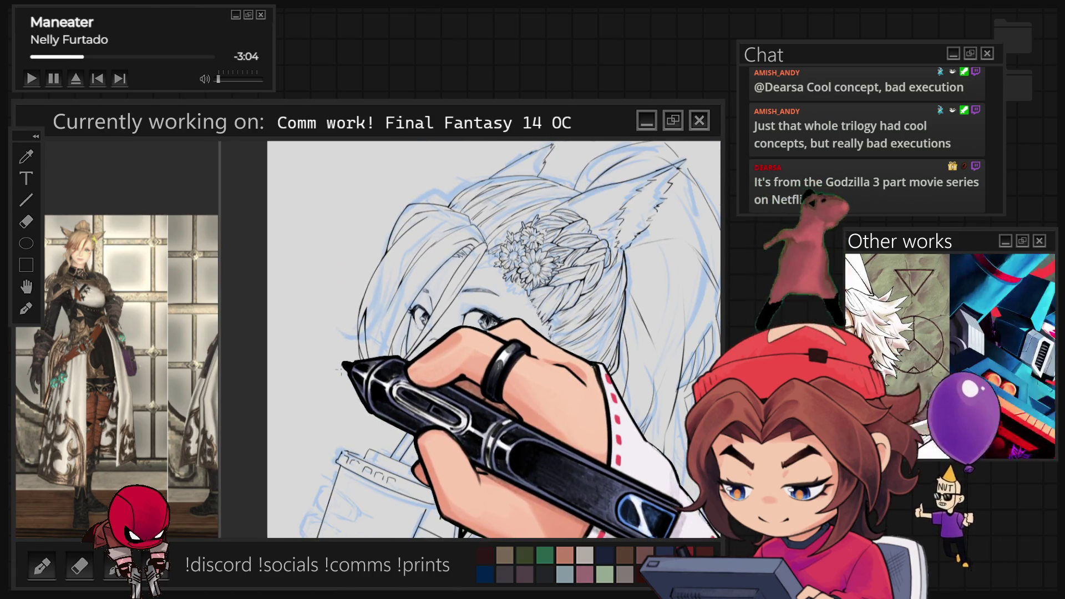
pyautogui.scroll(2, 345, 366)
pyautogui.scroll(2, 411, 380)
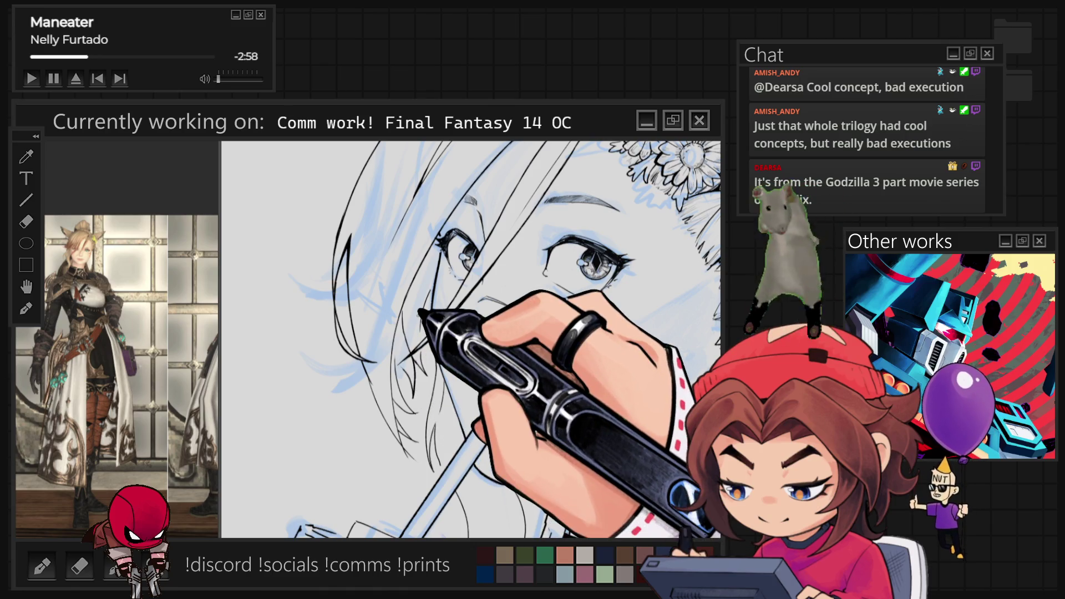
pyautogui.scroll(-4, 418, 315)
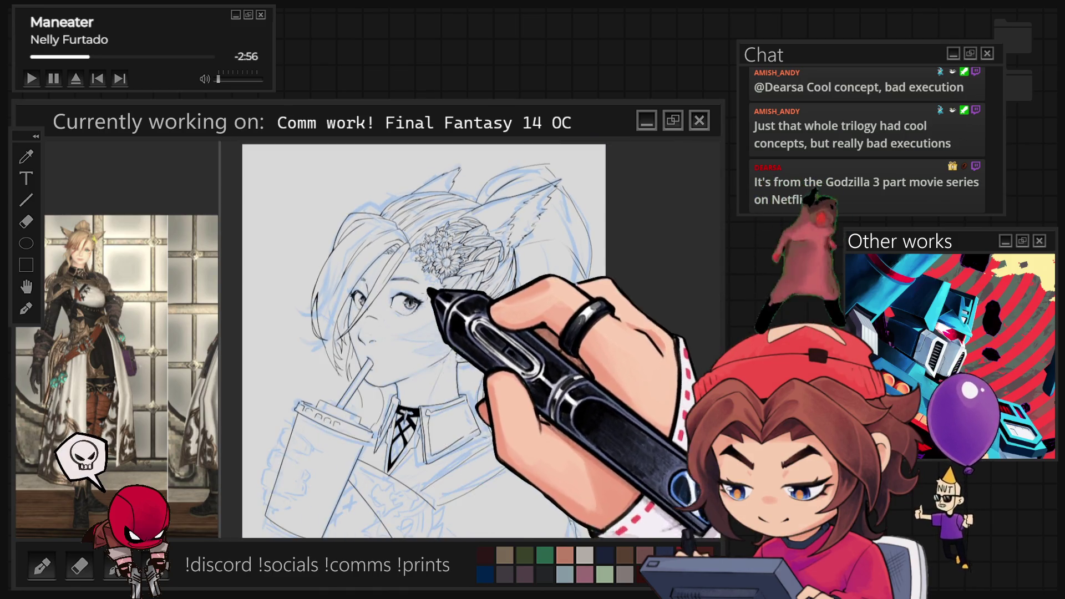
pyautogui.scroll(3, 355, 344)
pyautogui.scroll(3, 355, 349)
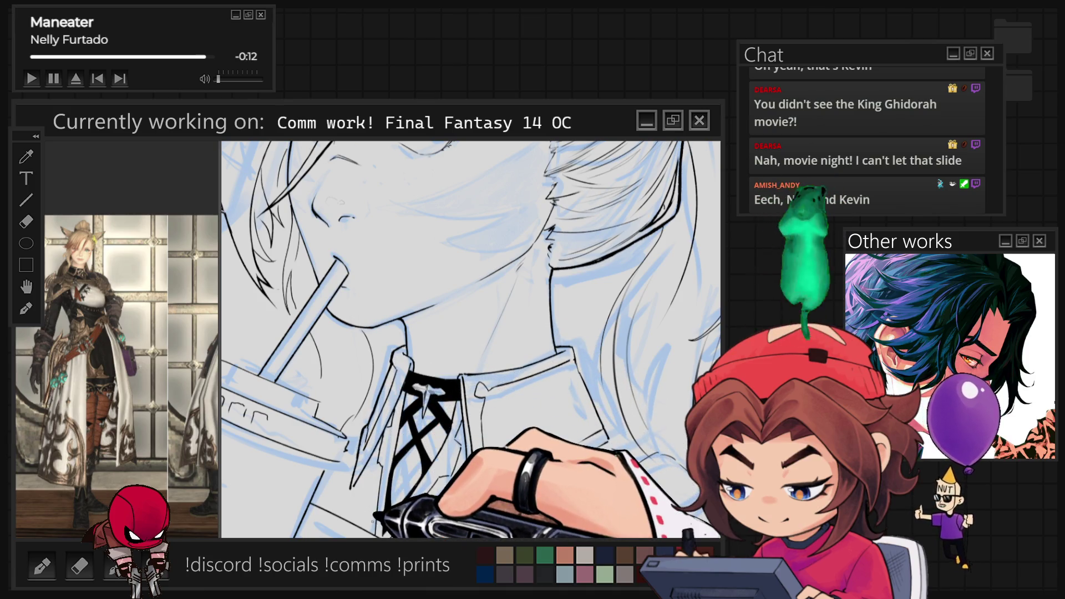
# Step: Fit the whole illustration in view, then zoom into the dragon emblem sketch on the chest
pyautogui.hotkey('ctrl', '0')
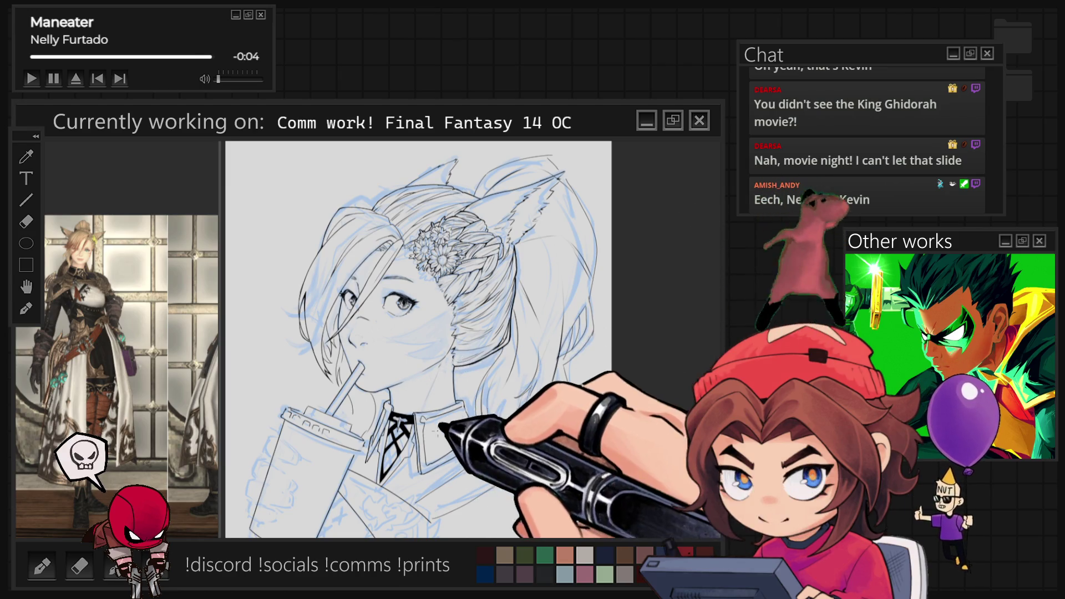
pyautogui.scroll(5, 429, 448)
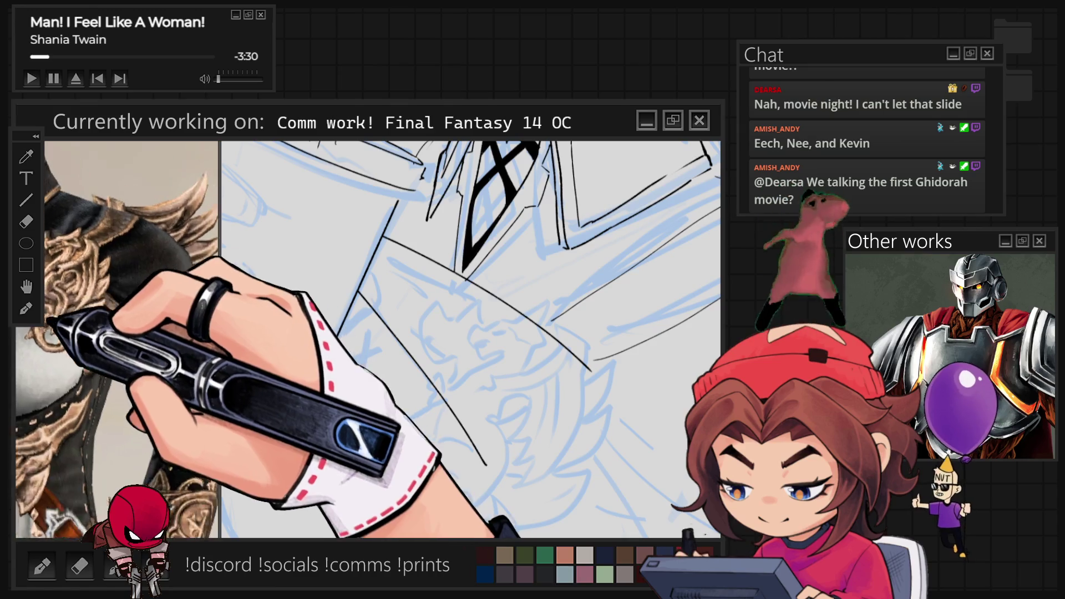
# Step: Zoom closer, undo the overlong diagonal line, and ink a short stroke above the dragon sketch
pyautogui.hotkey('ctrl', '+')
pyautogui.hotkey('ctrl', '+')
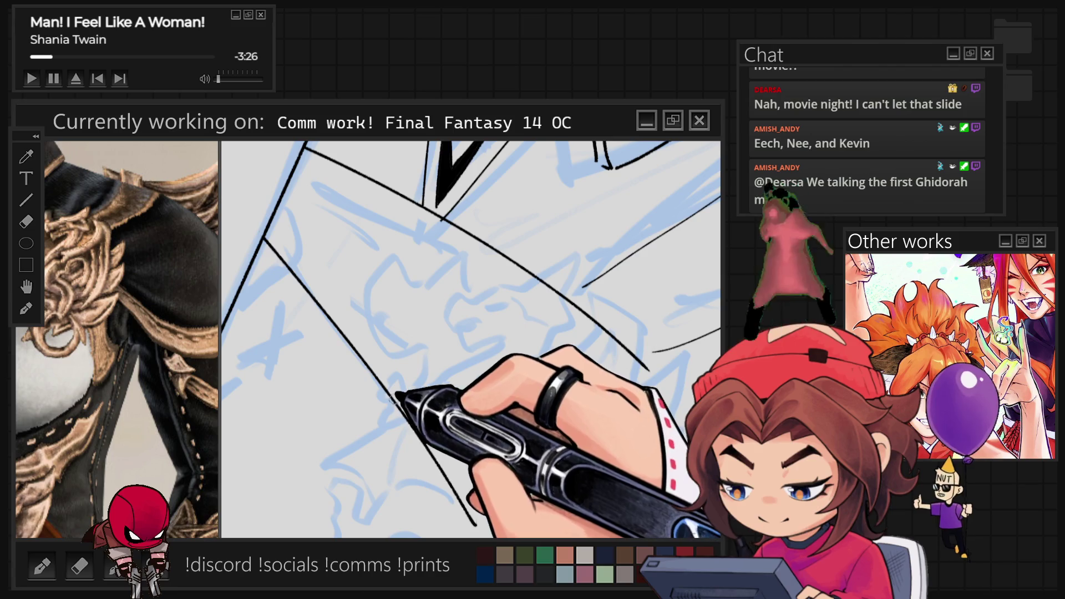
pyautogui.hotkey('ctrl', 'z')
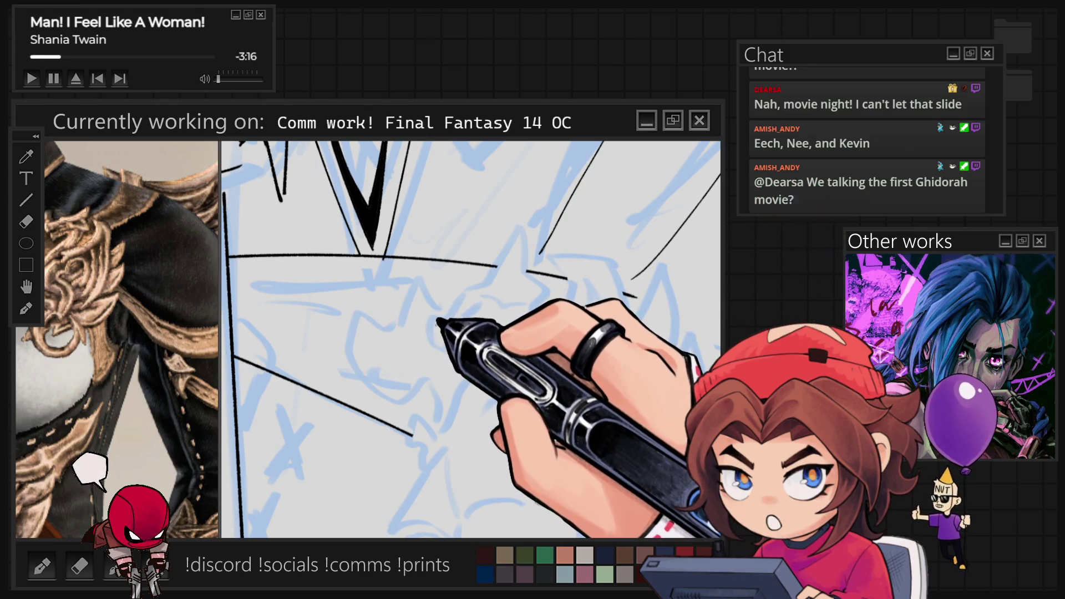
pyautogui.moveTo(430, 327); pyautogui.dragTo(463, 296)
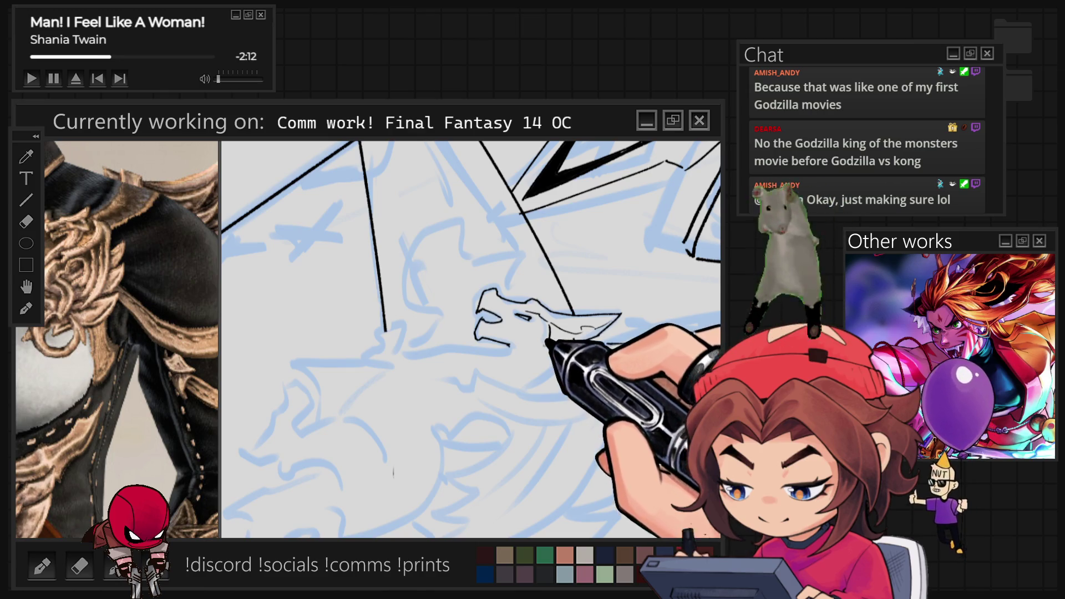
# Step: Tilt the canvas and add spiky horn strokes to the dragon's inked head
pyautogui.press('r')
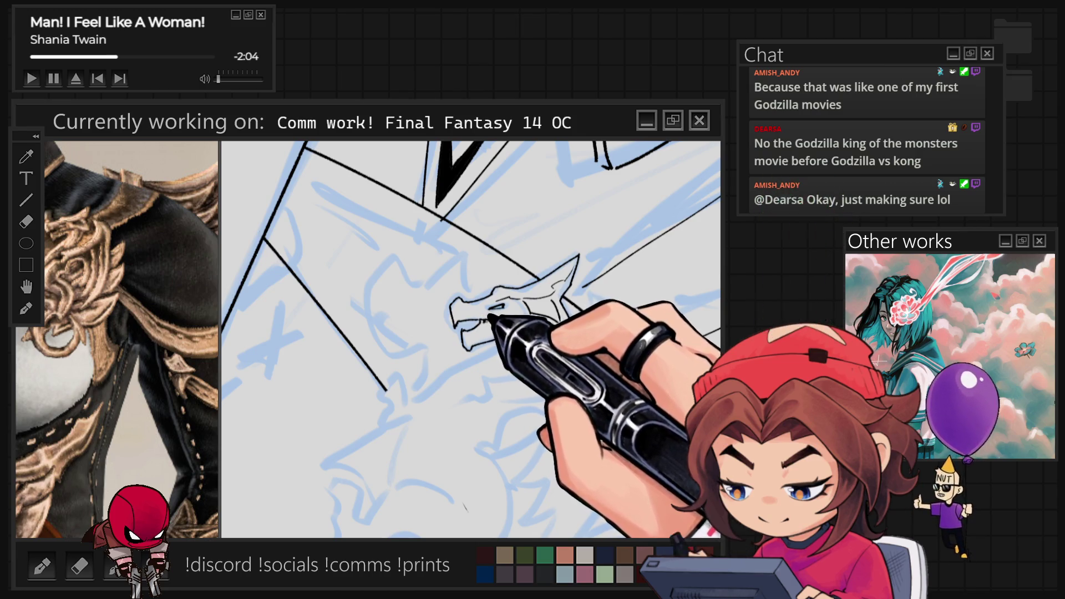
pyautogui.scroll(3, 471, 339)
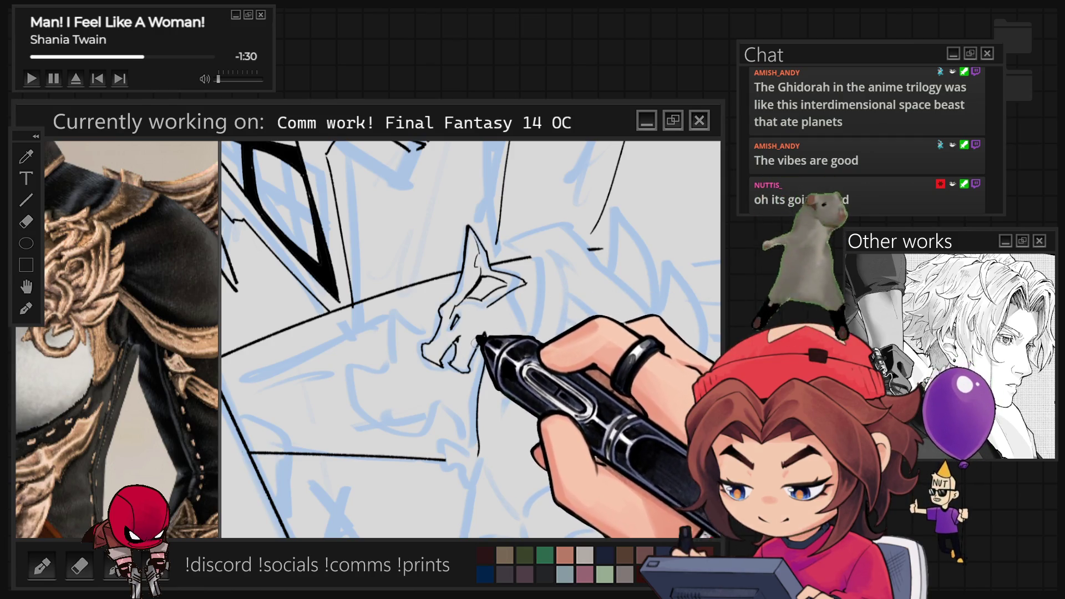
pyautogui.hotkey('ctrl', '-')
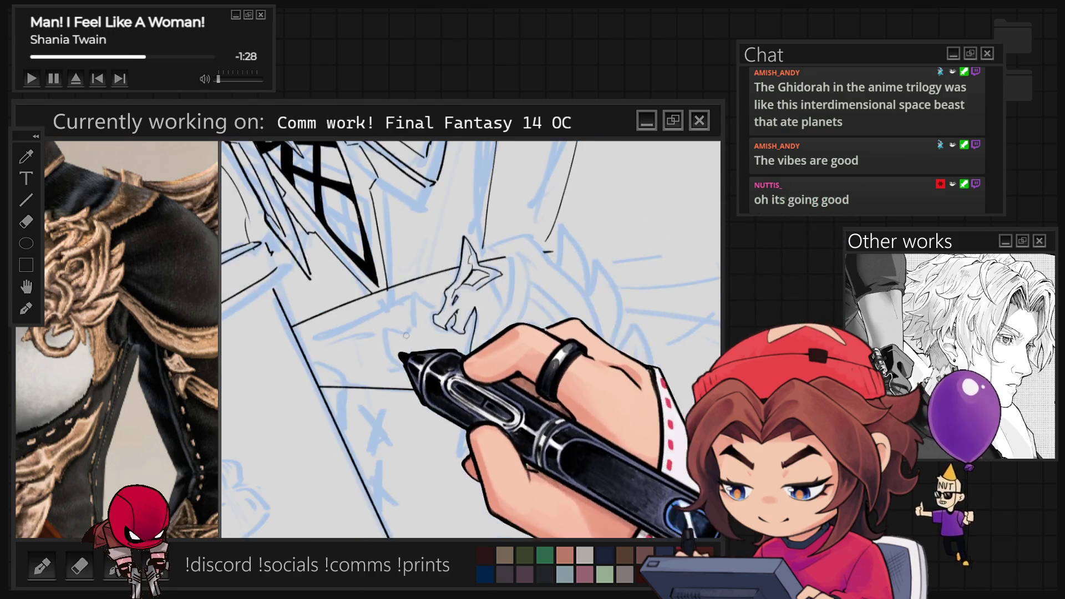
# Step: Ink the right side of the dragon's neck, undoing a stray curve under the head
pyautogui.hotkey('ctrl', '-')
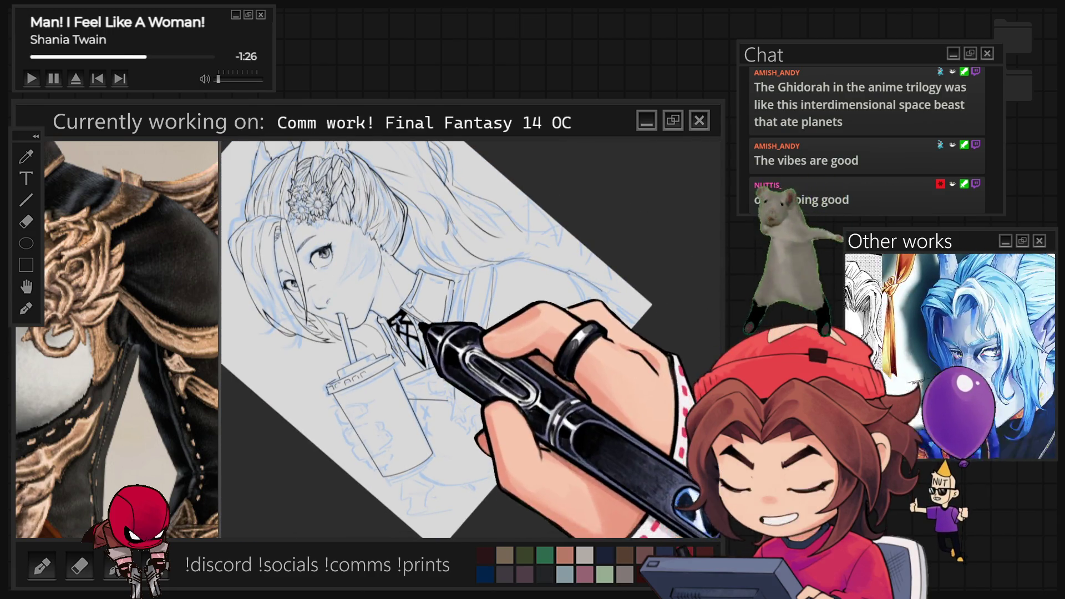
pyautogui.hotkey('ctrl', '+')
pyautogui.hotkey('ctrl', '+')
pyautogui.hotkey('ctrl', '+')
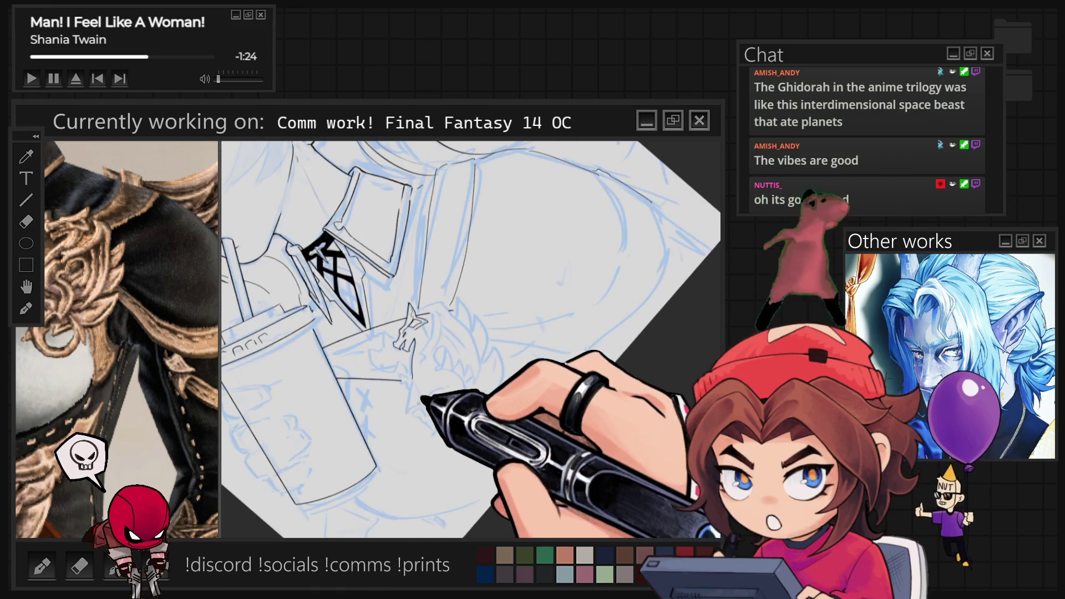
pyautogui.hotkey('ctrl', '+')
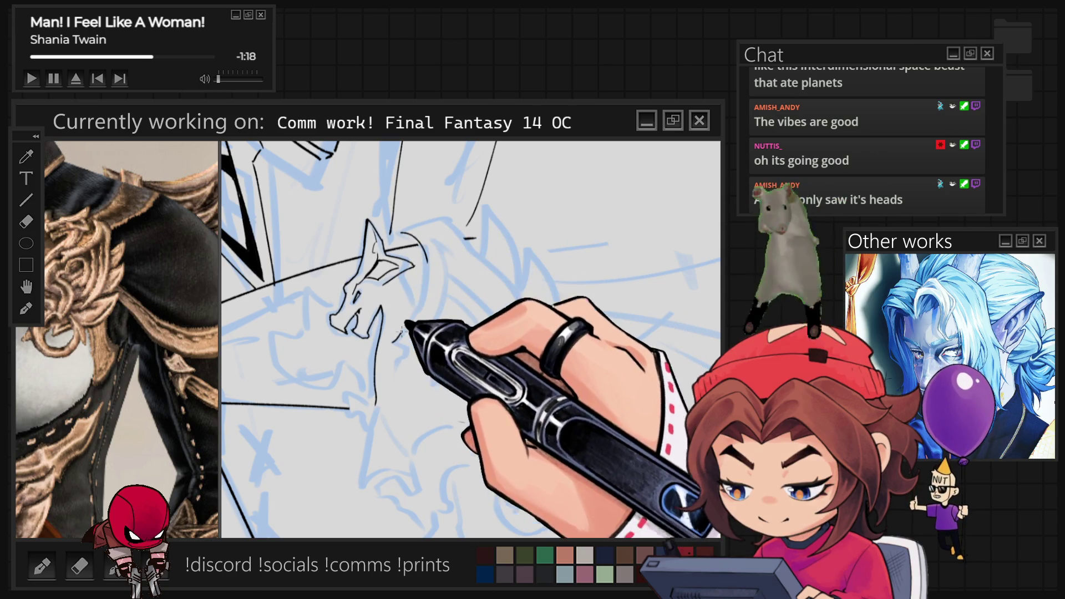
pyautogui.moveTo(424, 248); pyautogui.dragTo(394, 341)
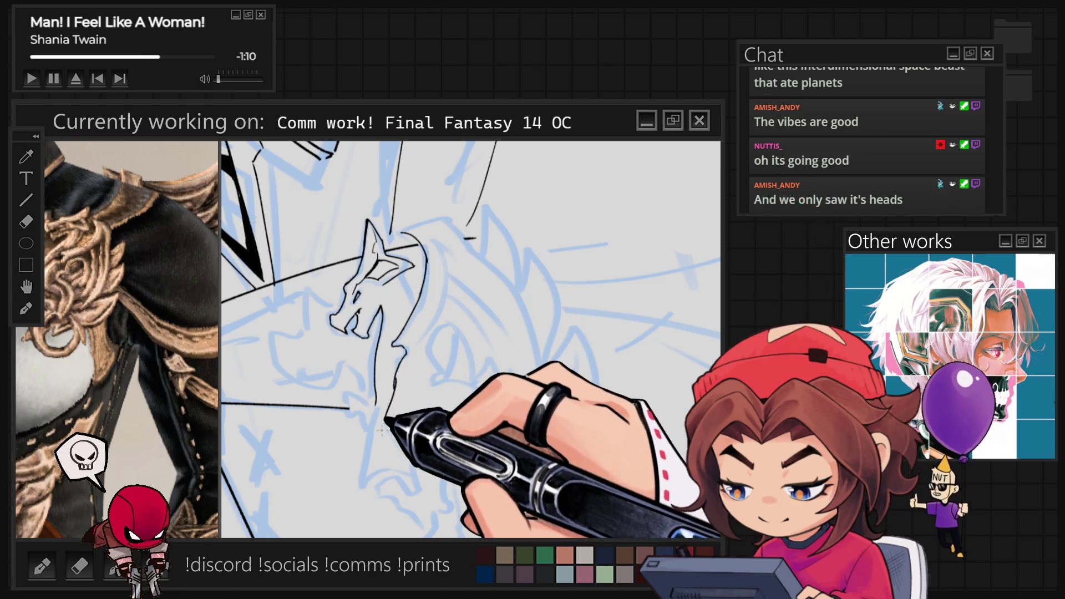
pyautogui.moveTo(352, 392)
pyautogui.mouseDown()
pyautogui.moveTo(367, 401)
pyautogui.moveTo(353, 411)
pyautogui.mouseUp()
pyautogui.hotkey('ctrl', 'z')
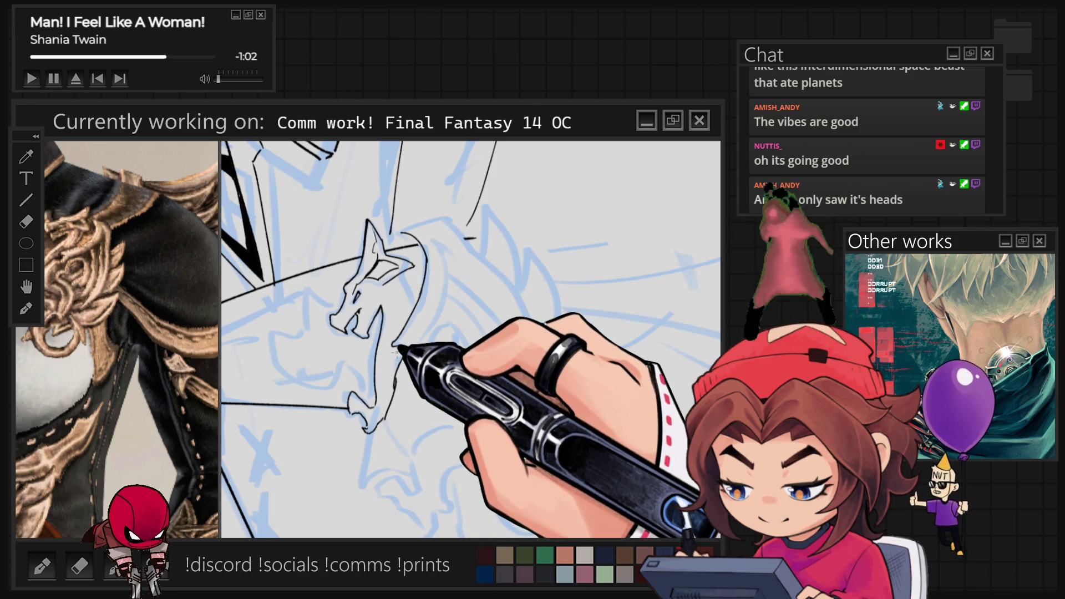
# Step: Extend the dragon's neck line downward toward the clawed foot
pyautogui.moveTo(405, 356); pyautogui.dragTo(416, 322)
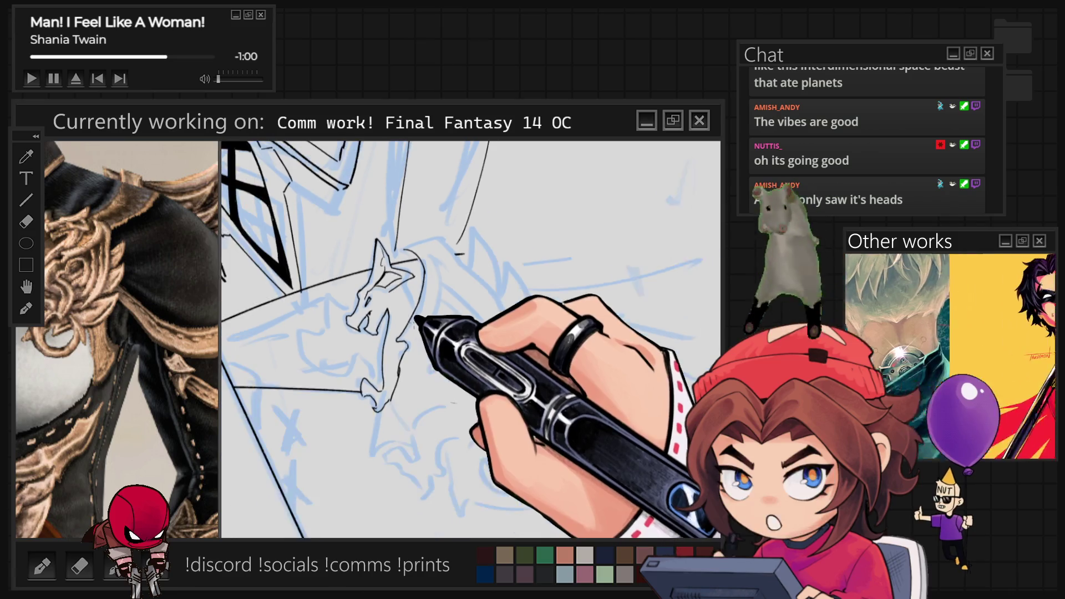
pyautogui.scroll(3, 475, 377)
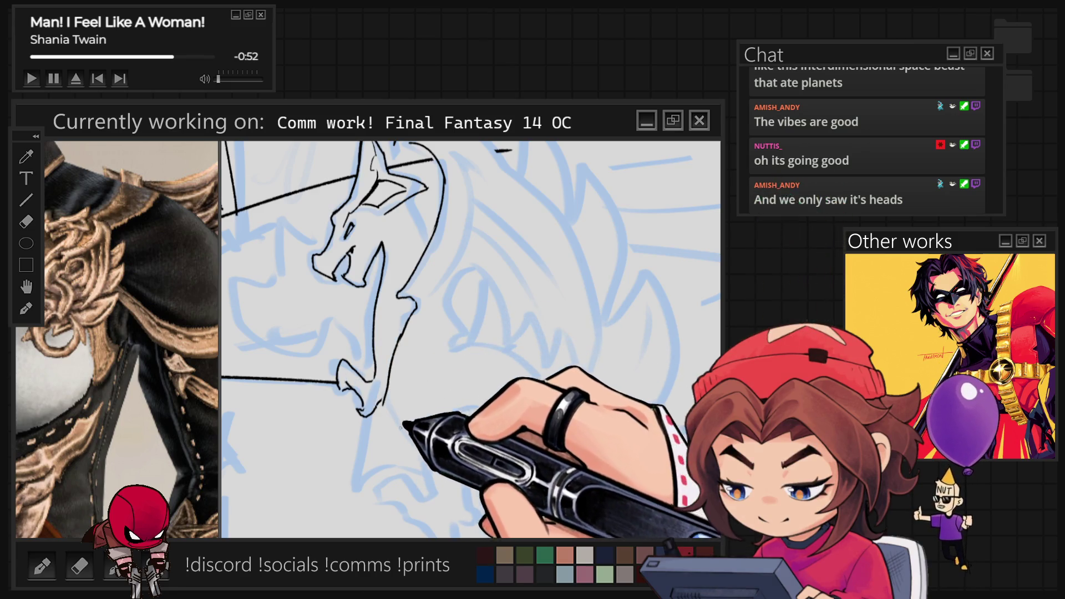
pyautogui.moveTo(390, 377); pyautogui.dragTo(409, 419)
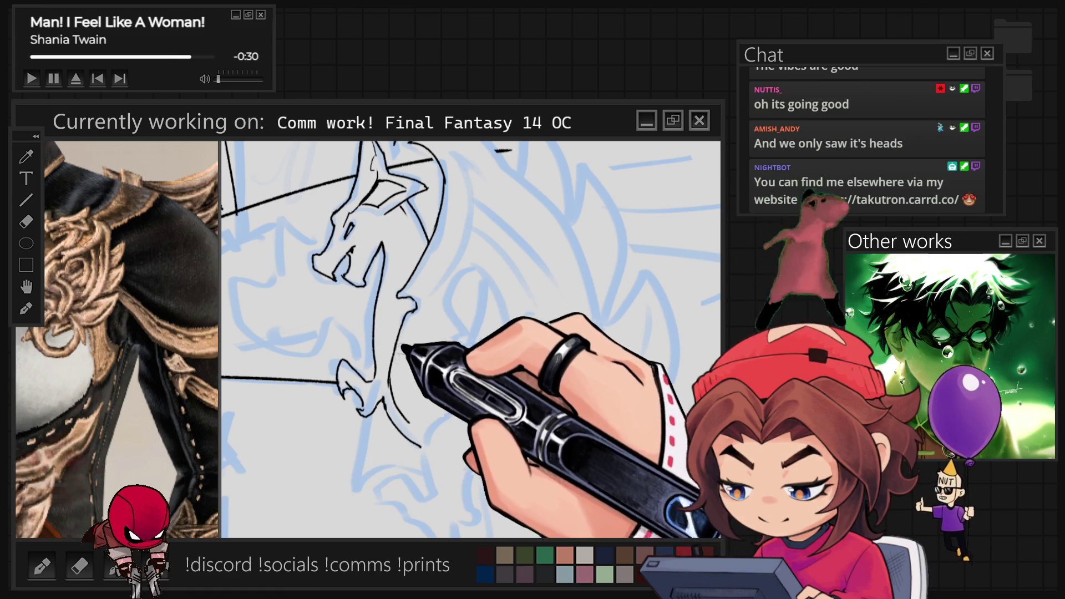
pyautogui.scroll(-5, 425, 278)
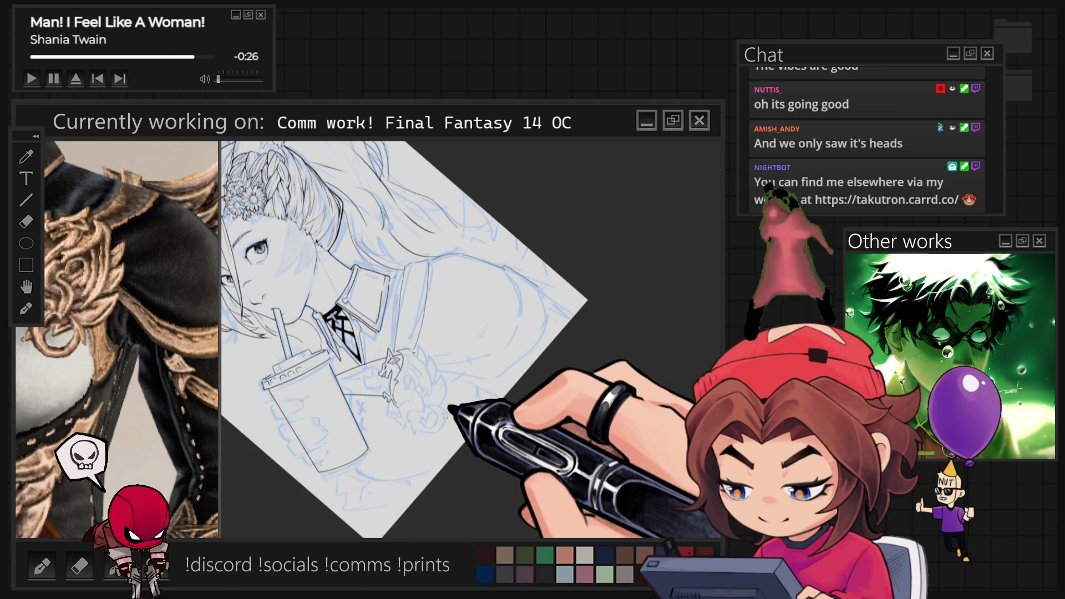
pyautogui.scroll(5, 388, 366)
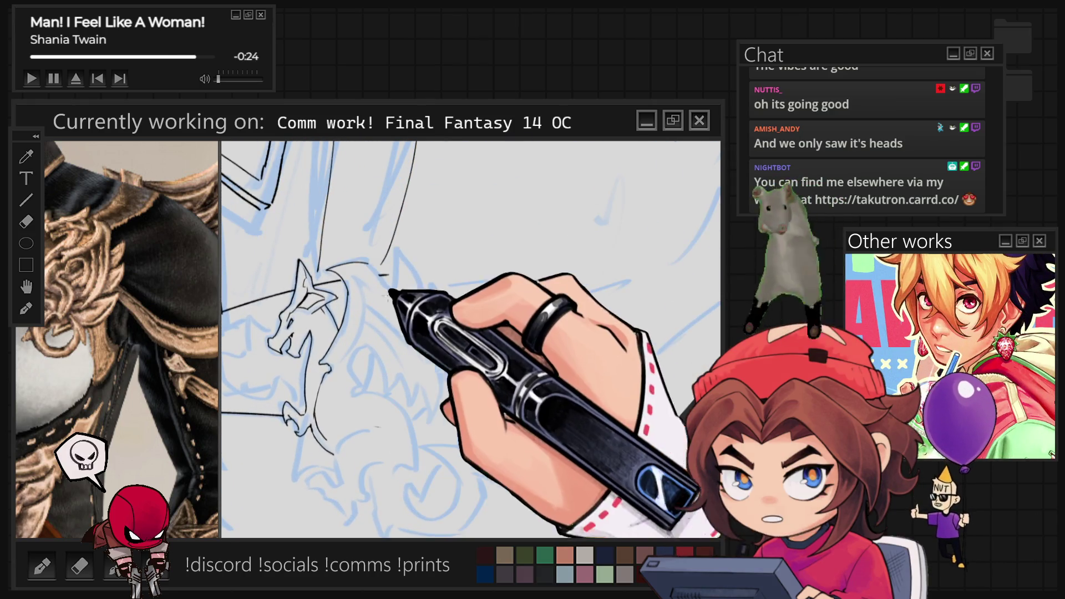